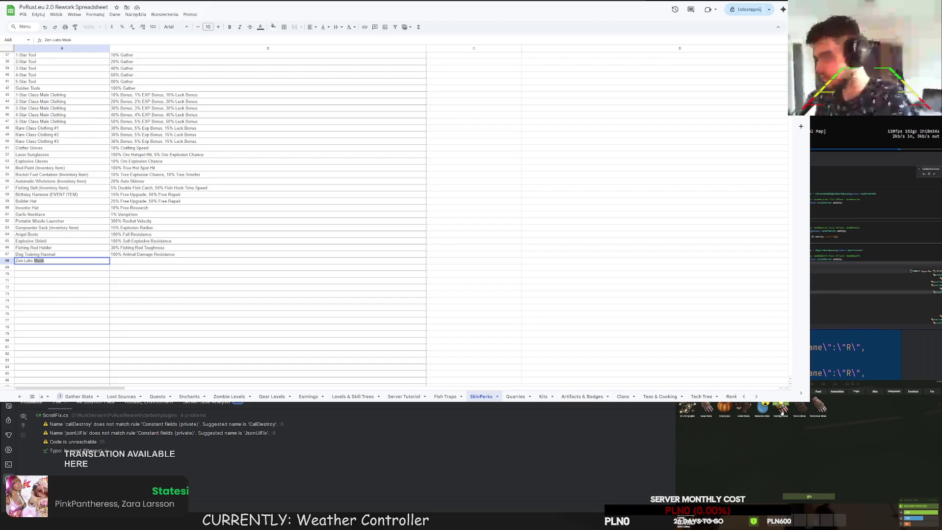
Switch between the game and the sheet to check the Zen-Labs gear before listing it.
{"action": "key", "text": "Tab"}
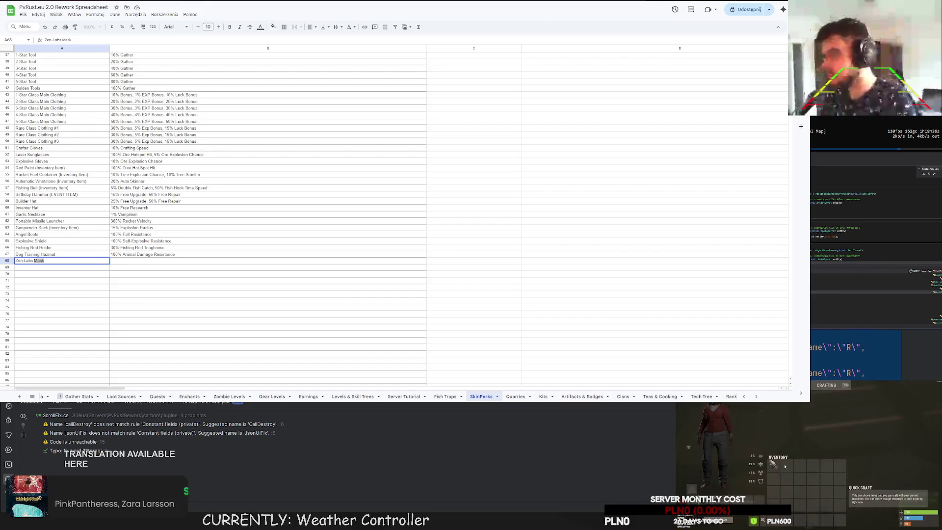
{"action": "left_click", "coordinate": [774, 466]}
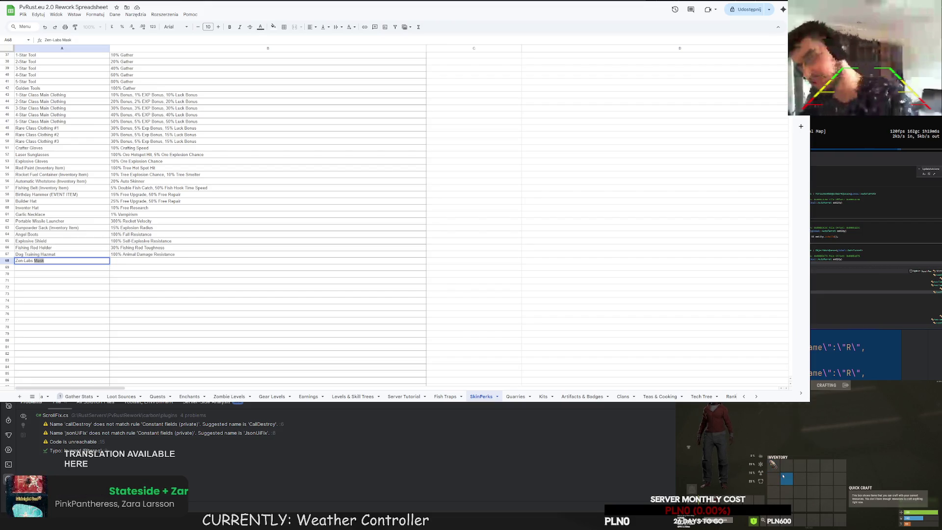
{"action": "key", "text": "Tab"}
{"action": "key", "text": "Tab"}
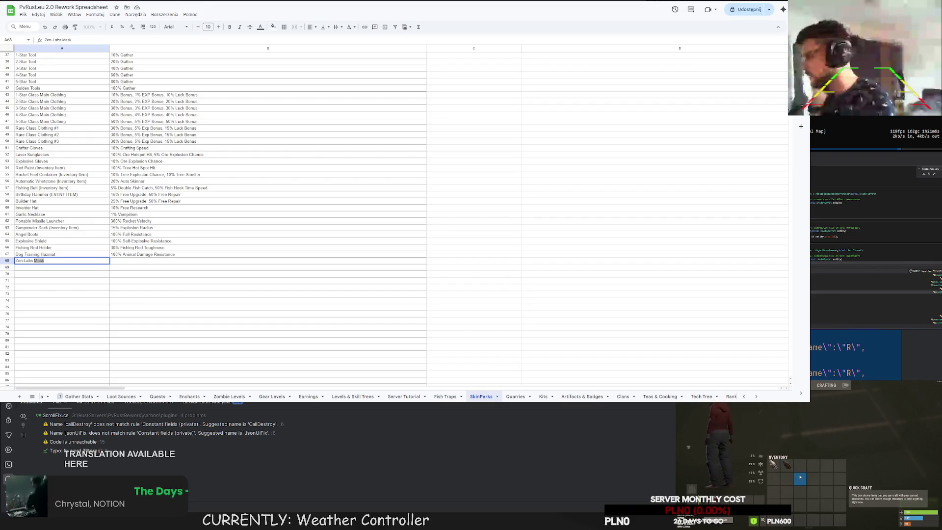
{"action": "key", "text": "q"}
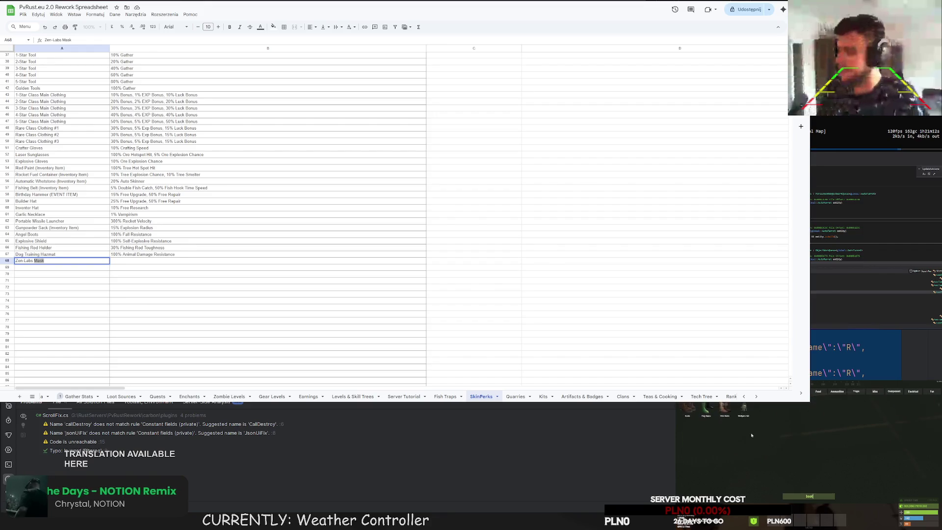
{"action": "key", "text": "Tab"}
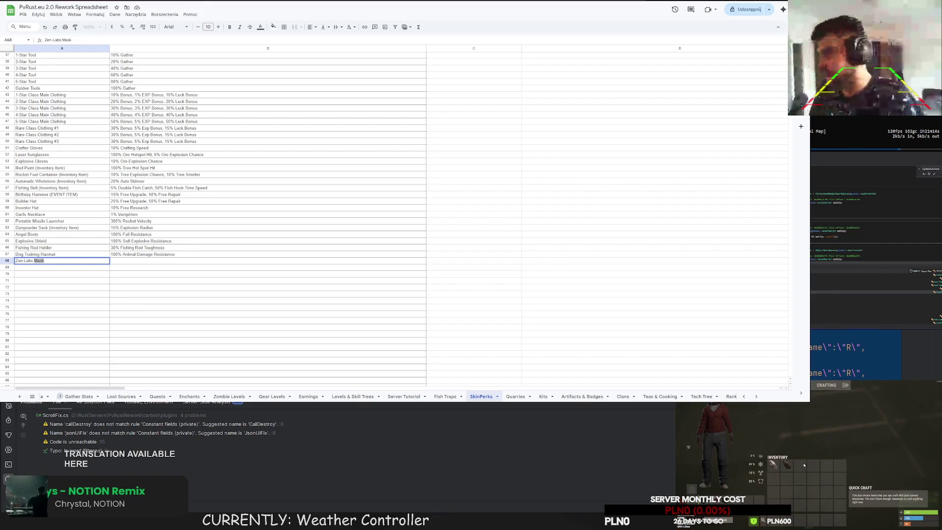
{"action": "key", "text": "q"}
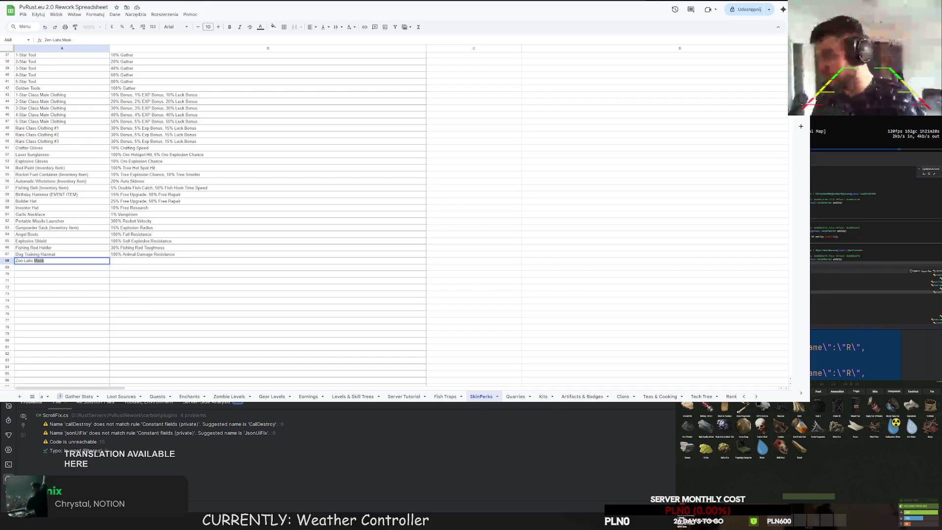
{"action": "left_click", "coordinate": [853, 394]}
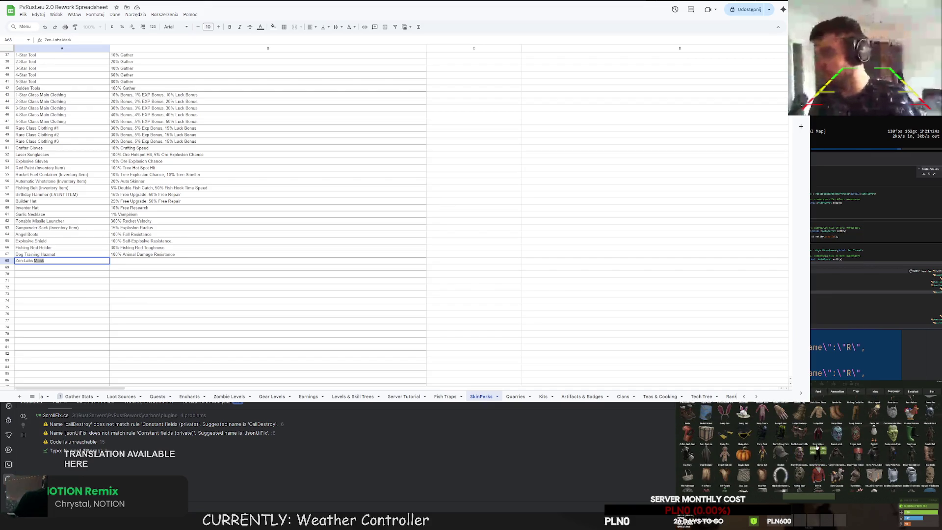
{"action": "scroll", "coordinate": [817, 445], "scroll_direction": "down", "scroll_amount": 3}
{"action": "scroll", "coordinate": [847, 457], "scroll_direction": "down", "scroll_amount": 2}
{"action": "scroll", "coordinate": [839, 460], "scroll_direction": "down", "scroll_amount": 1}
{"action": "scroll", "coordinate": [832, 463], "scroll_direction": "down", "scroll_amount": 1}
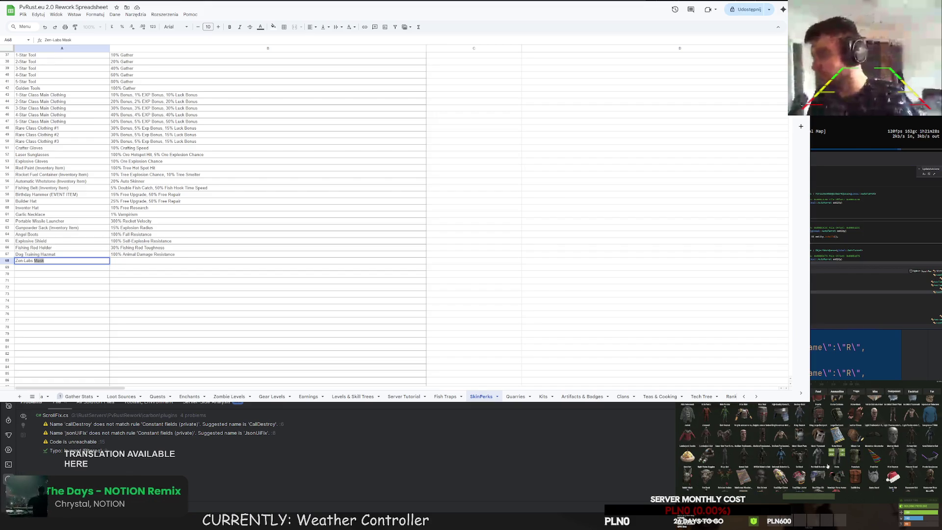
{"action": "key", "text": "Tab"}
{"action": "right_click", "coordinate": [800, 465]}
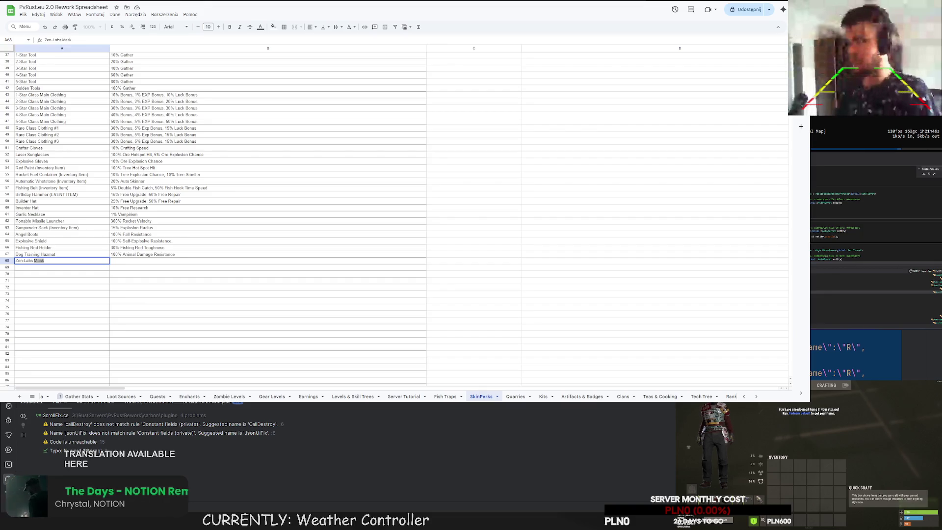
Enter Zen-Labs Helmet (replacing Mask), Hoodie, Pants and Boots in A68–A71.
{"action": "key", "text": "ctrl+shift+Left"}
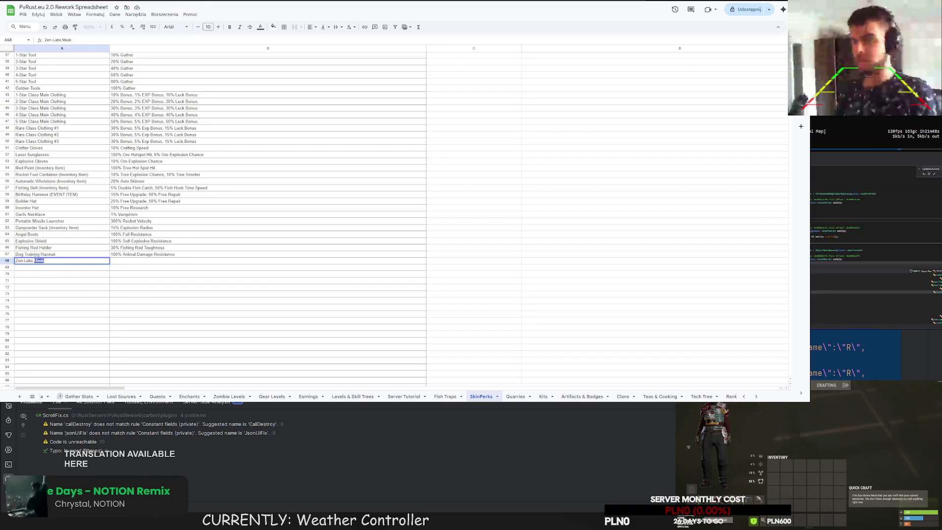
{"action": "type", "text": "Helmet"}
{"action": "key", "text": "Return"}
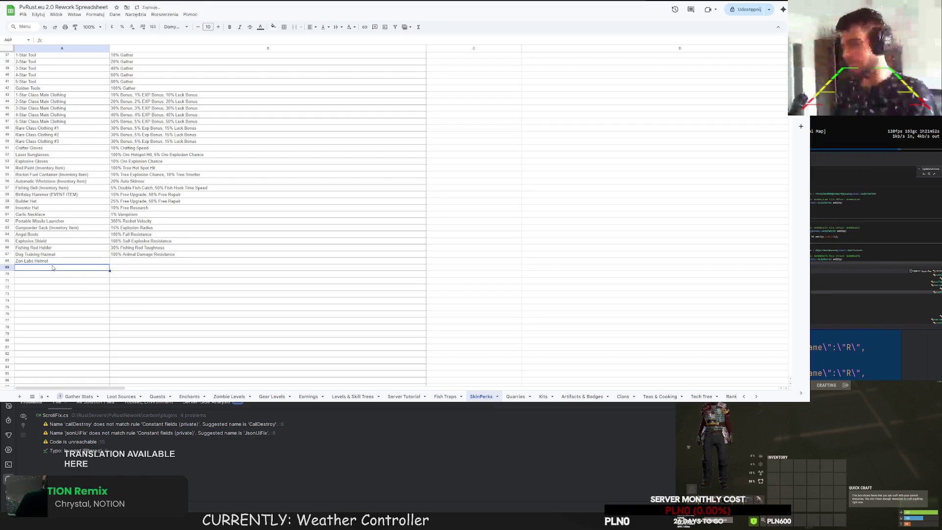
{"action": "type", "text": "Zen-Labs"}
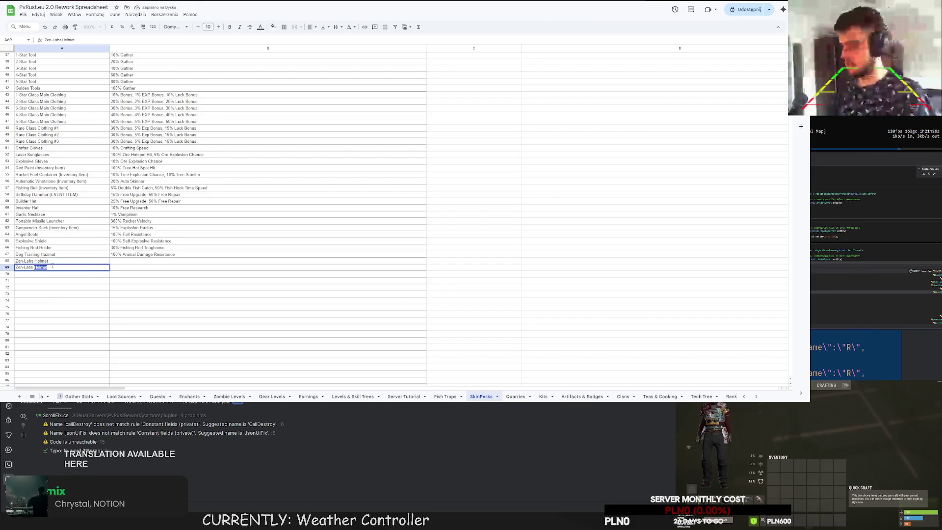
{"action": "type", "text": "Hoodie"}
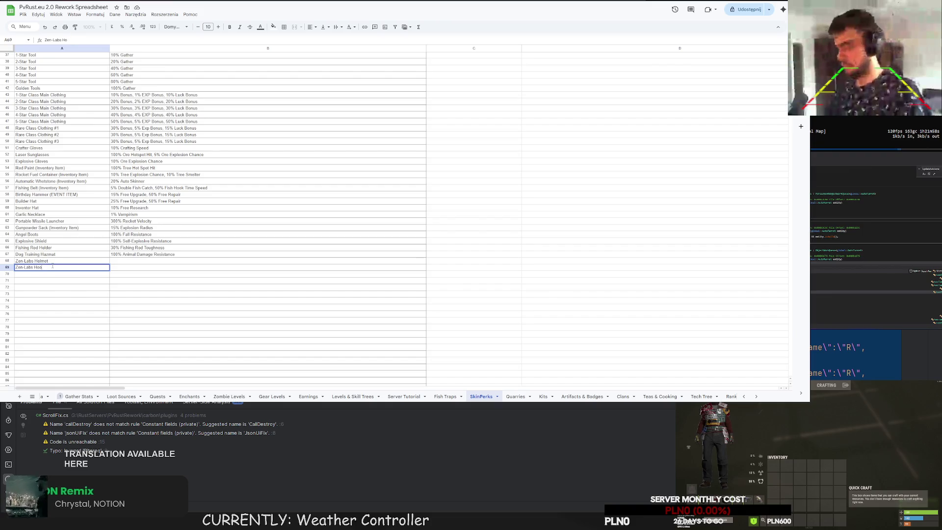
{"action": "key", "text": "Return"}
{"action": "type", "text": "Zen-Labs Pants"}
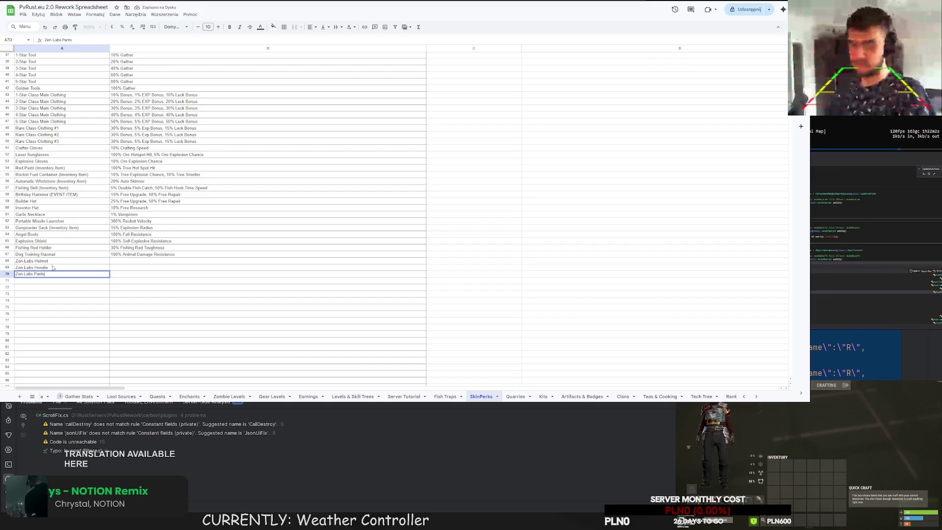
{"action": "key", "text": "Return"}
{"action": "type", "text": "Z"}
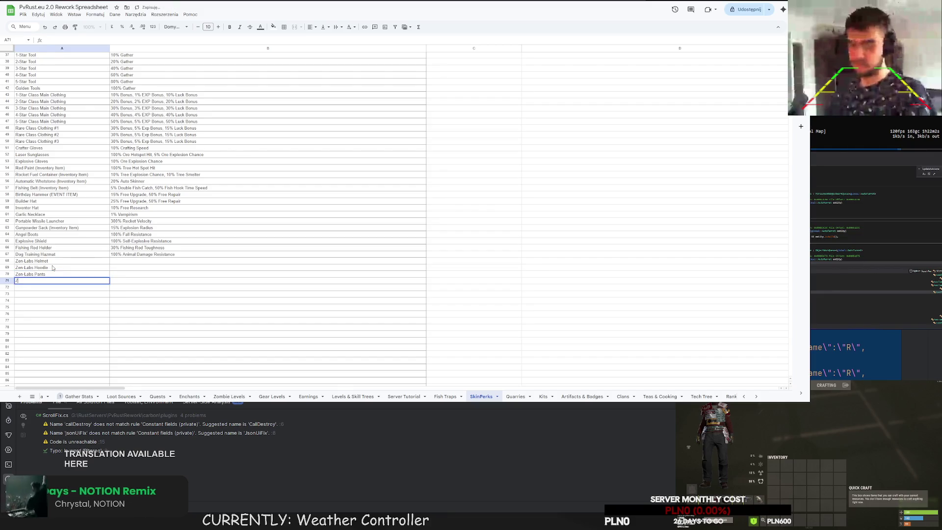
{"action": "type", "text": "en-Labs Boots"}
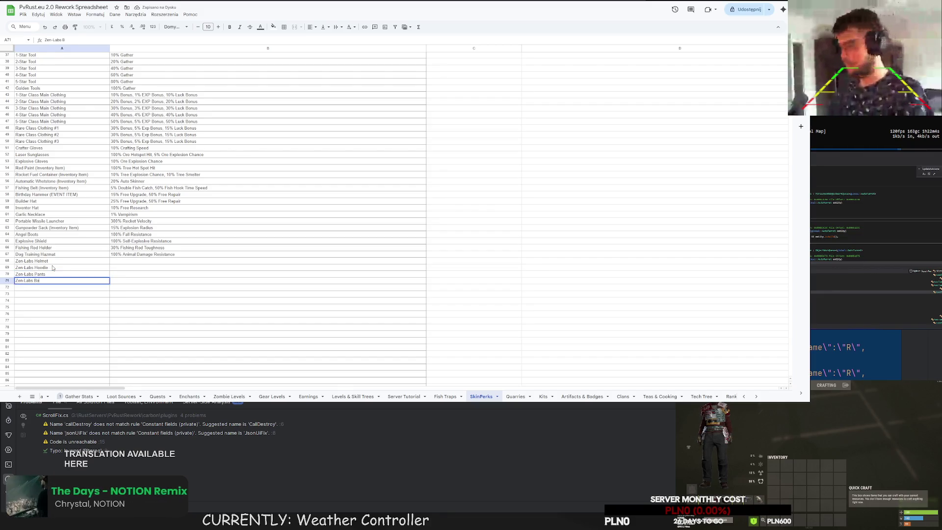
{"action": "key", "text": "Return"}
{"action": "type", "text": "Zen-Labs"}
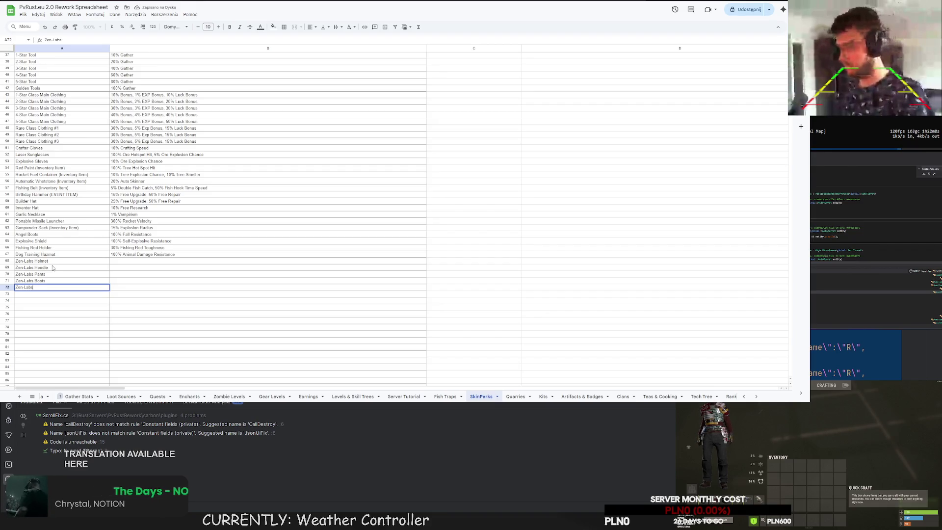
{"action": "type", "text": " Body"}
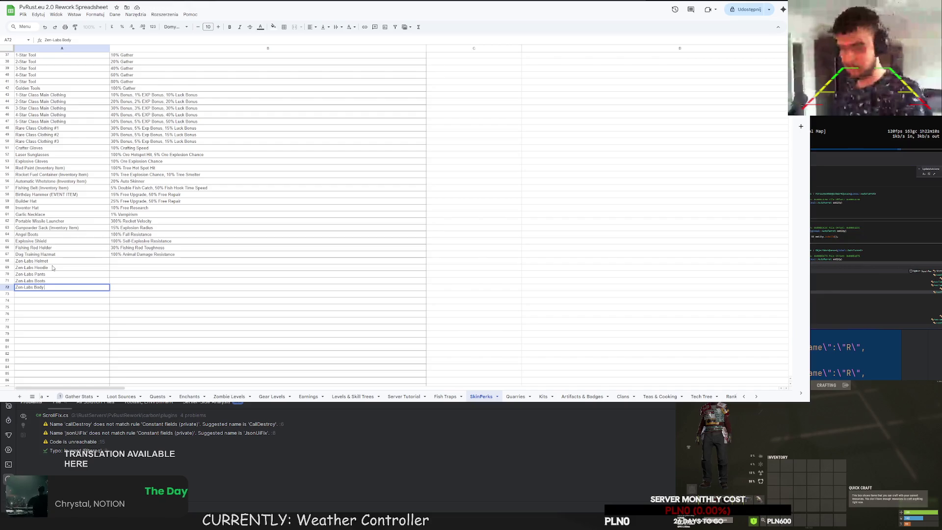
{"action": "type", "text": "or"}
Enter Zen-Labs Body Armor, Leg Armor and Hand Armor in A72–A74, renaming Gloves to Hand Armor.
{"action": "key", "text": "Return"}
{"action": "type", "text": "Zen-La"}
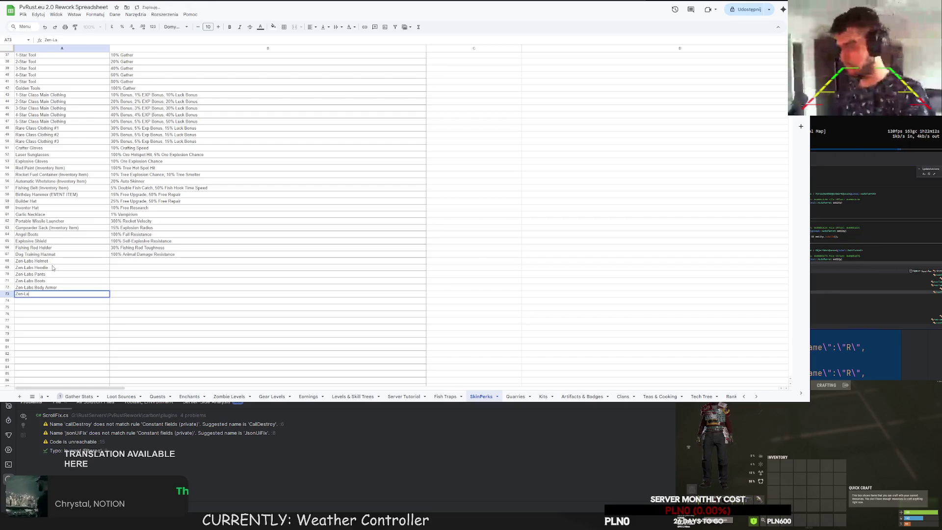
{"action": "type", "text": "bs Legsd"}
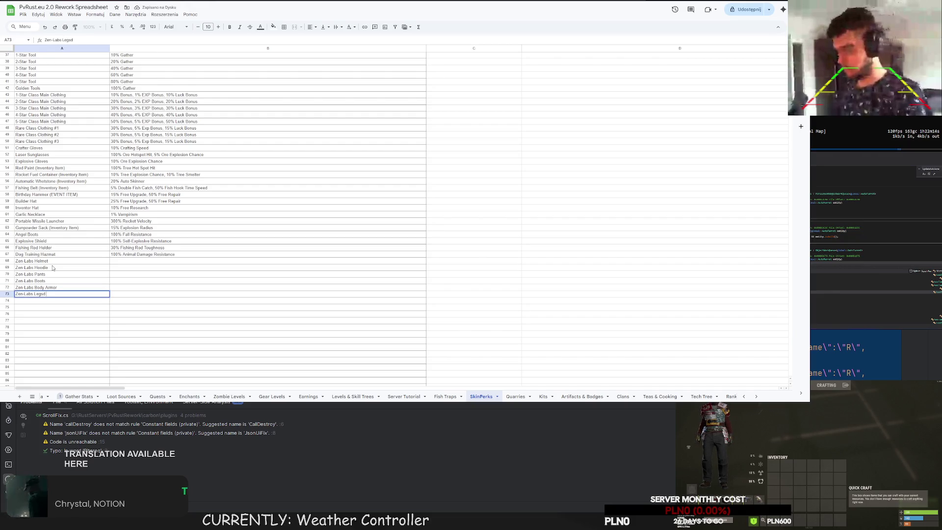
{"action": "type", "text": "r"}
{"action": "type", "text": " Arm"}
{"action": "key", "text": "Return"}
{"action": "type", "text": "Zen"}
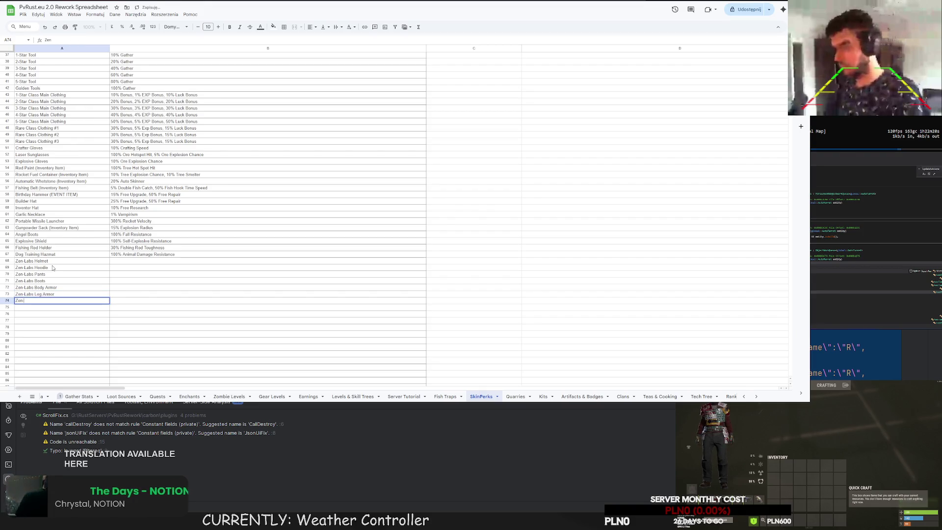
{"action": "type", "text": "-Labs Gloves"}
{"action": "key", "text": "Return"}
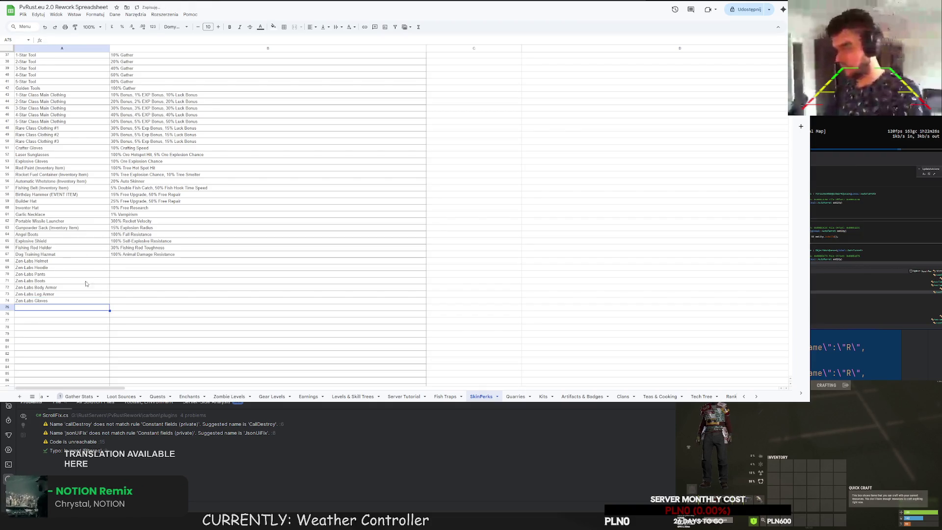
{"action": "key", "text": "Up"}
{"action": "type", "text": "Zen-Labs H"}
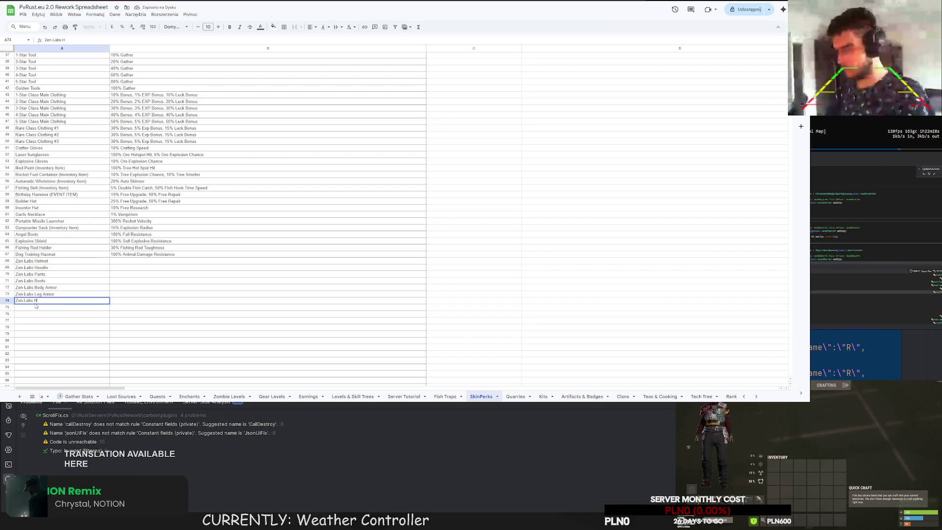
{"action": "type", "text": "and Armor"}
{"action": "key", "text": "Return"}
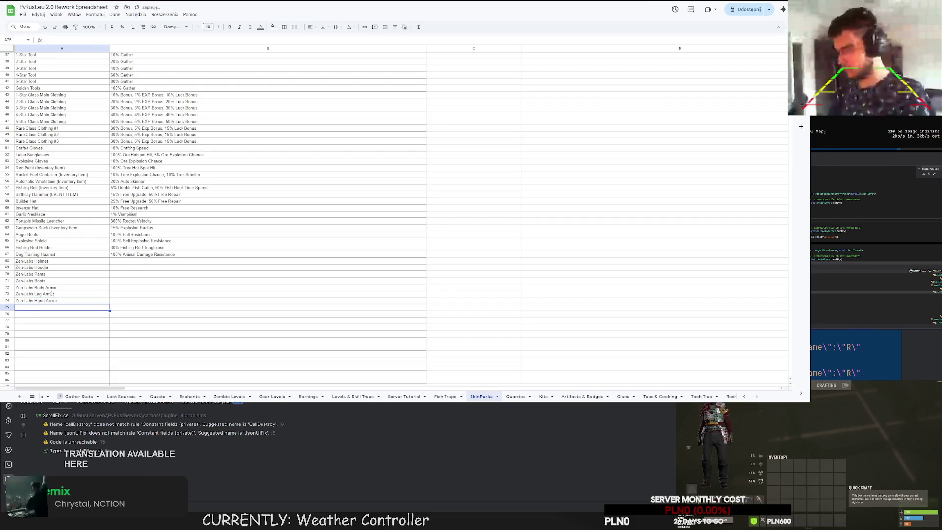
{"action": "left_click", "coordinate": [134, 262]}
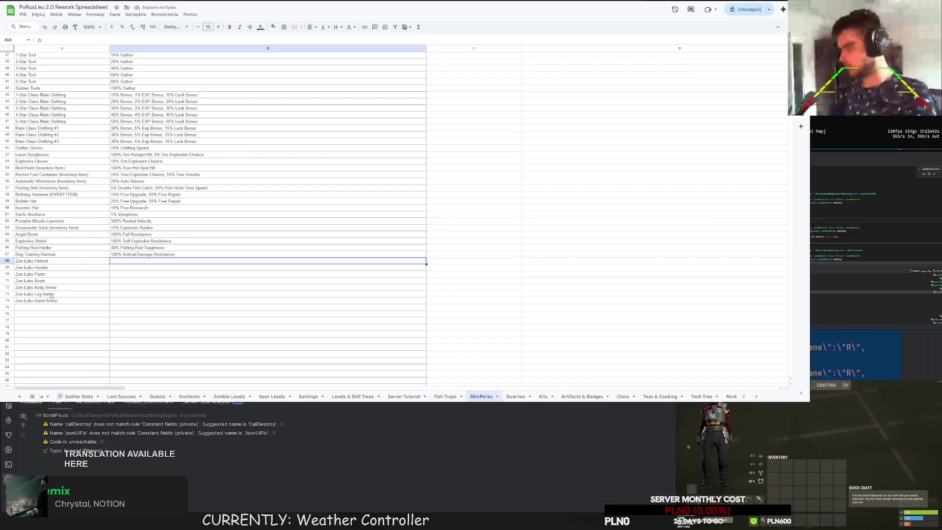
{"action": "type", "text": "10%"}
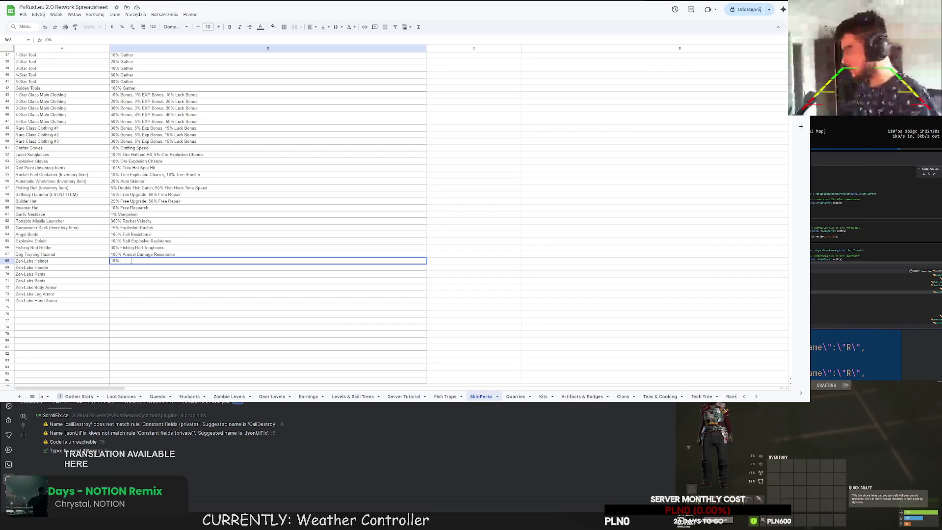
{"action": "type", "text": "Scientist Damage Resist"}
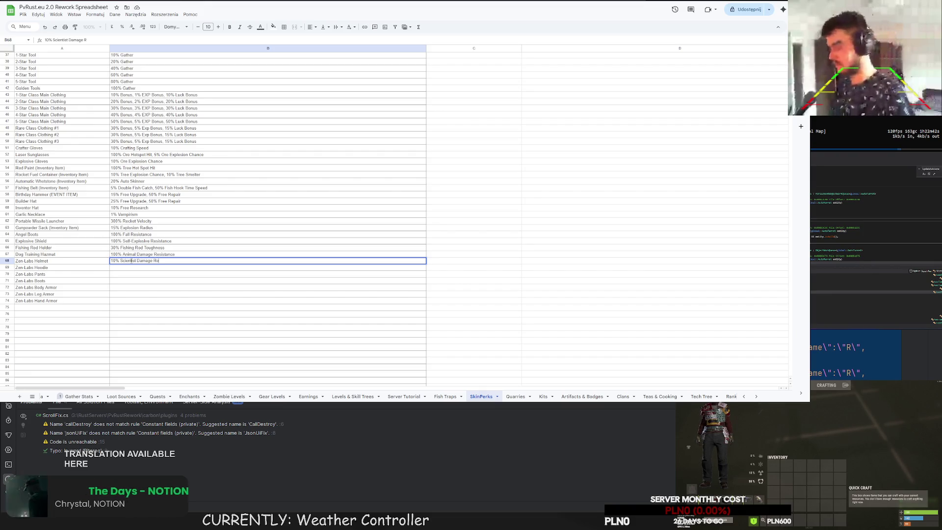
Fill B68:B74 with '10% Scientist Damage Resistance' for all seven Zen-Labs rows.
{"action": "key", "text": "Return"}
{"action": "key", "text": "Up"}
{"action": "key", "text": "ctrl+c"}
{"action": "key", "text": "Down"}
{"action": "key", "text": "ctrl+v"}
{"action": "key", "text": "Down"}
{"action": "key", "text": "ctrl+v"}
{"action": "key", "text": "Down"}
{"action": "key", "text": "ctrl+v"}
{"action": "key", "text": "Down"}
{"action": "key", "text": "ctrl+v"}
{"action": "key", "text": "Down"}
{"action": "key", "text": "ctrl+v"}
{"action": "key", "text": "Down"}
{"action": "key", "text": "ctrl+v"}
{"action": "left_click", "coordinate": [143, 313]}
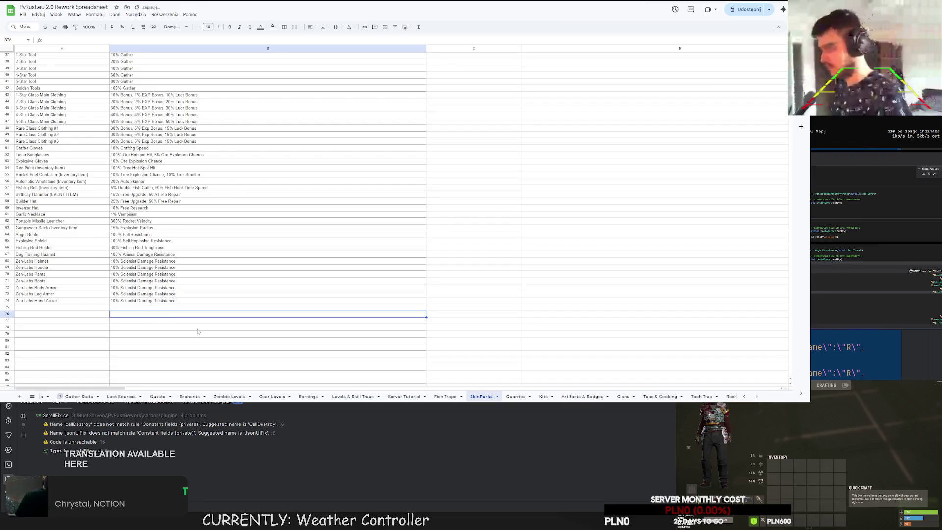
{"action": "scroll", "coordinate": [190, 281], "scroll_direction": "up", "scroll_amount": 5}
{"action": "scroll", "coordinate": [249, 294], "scroll_direction": "up", "scroll_amount": 5}
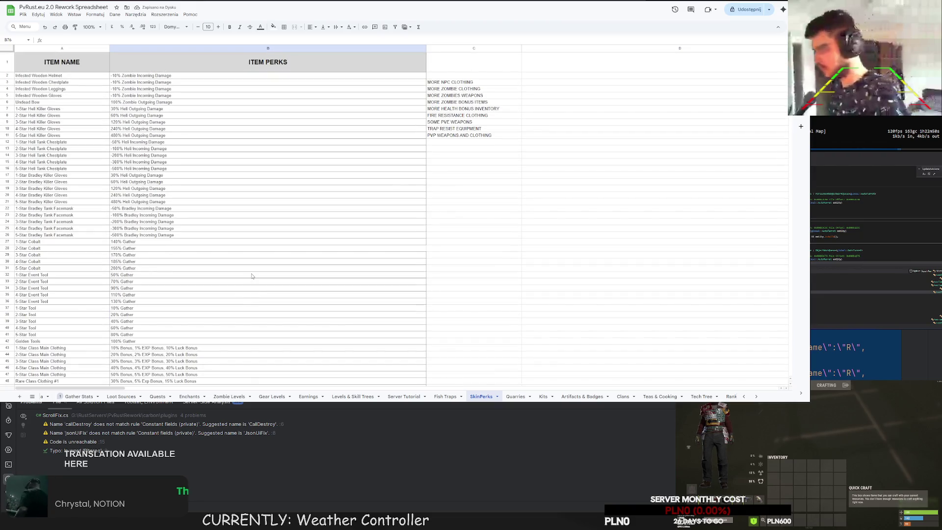
{"action": "key", "text": "Tab"}
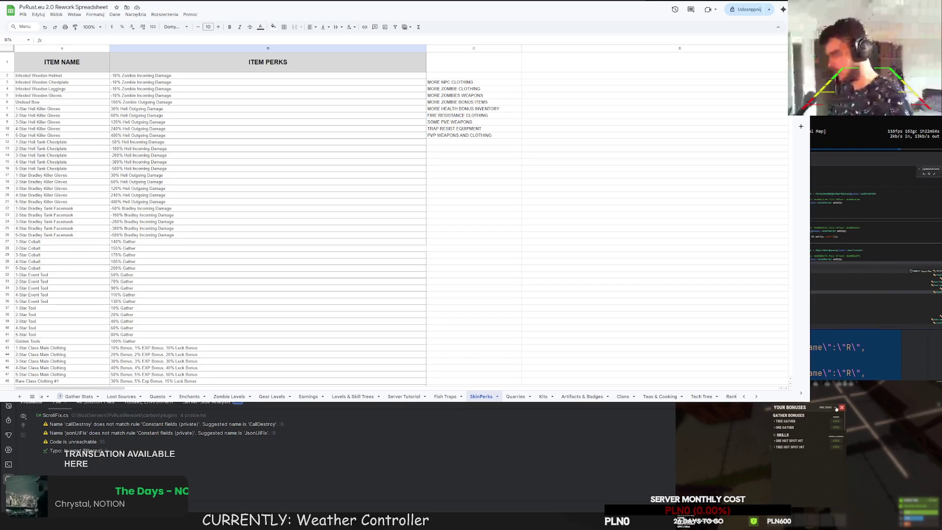
{"action": "scroll", "coordinate": [799, 442], "scroll_direction": "down", "scroll_amount": 3}
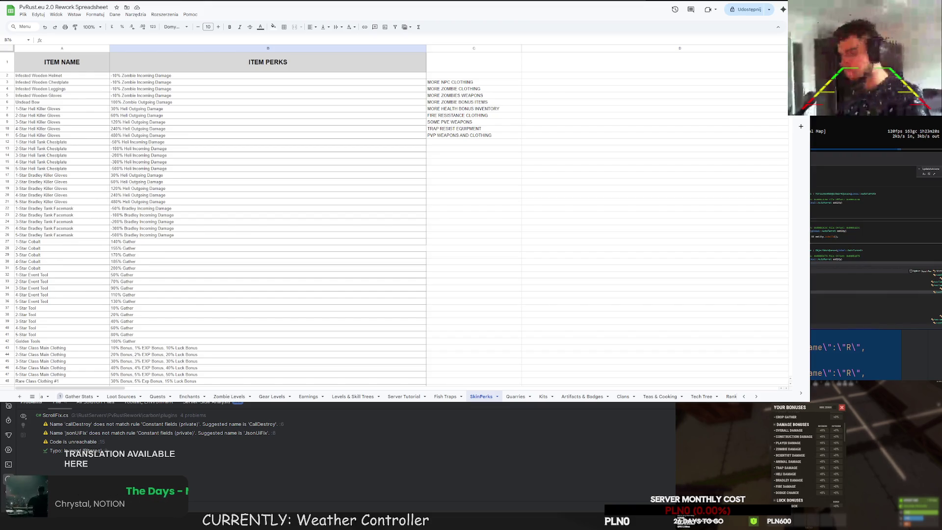
{"action": "scroll", "coordinate": [265, 221], "scroll_direction": "down", "scroll_amount": 5}
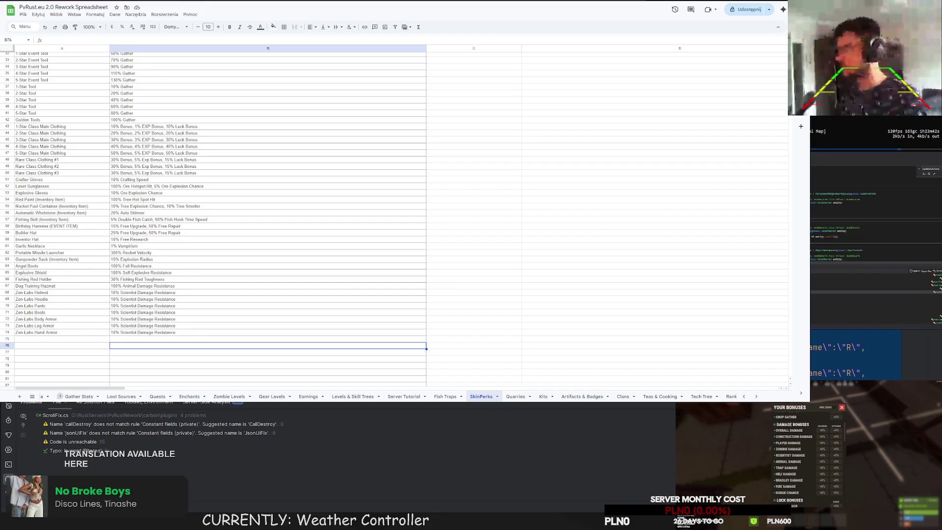
{"action": "left_click", "coordinate": [66, 340]}
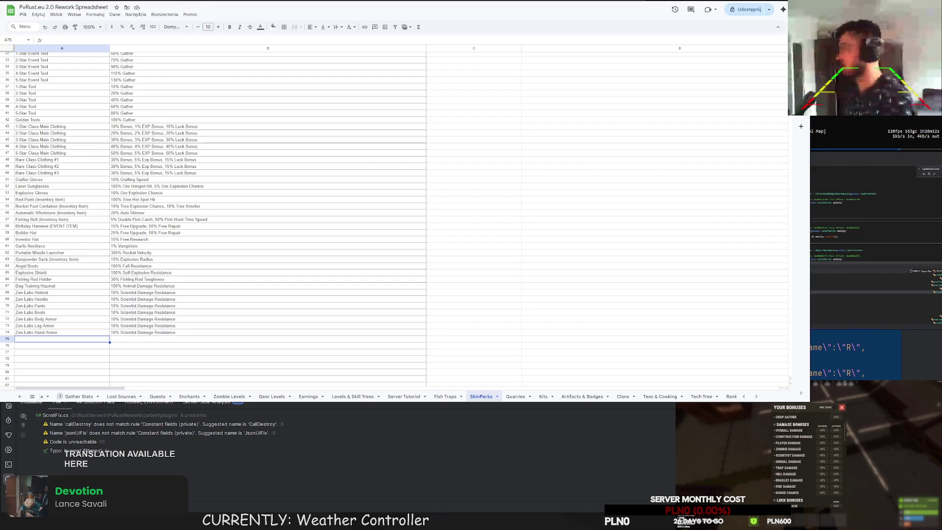
Add a Zen-Labs LR300 row in 75 with the perk '60% Scientist Damage'.
{"action": "double_click", "coordinate": [50, 340]}
{"action": "type", "text": "Zen-La"}
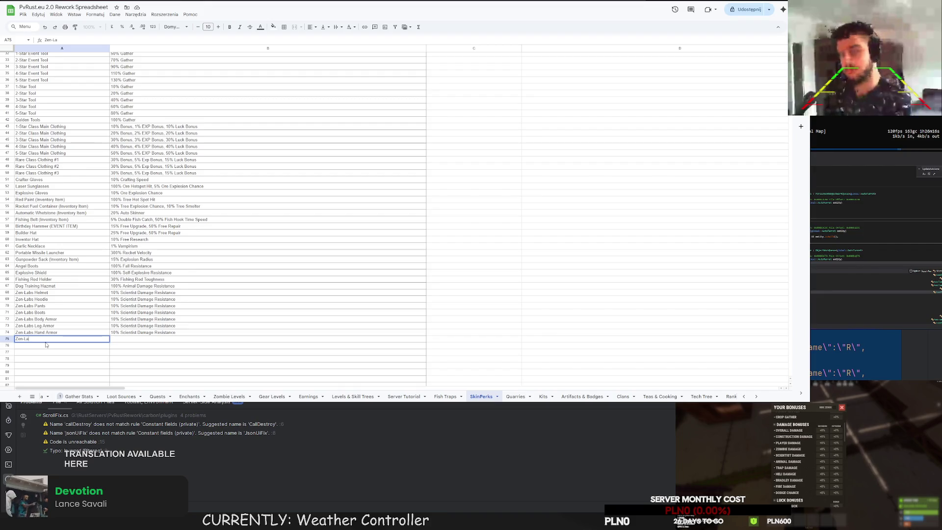
{"action": "type", "text": "bs LR300"}
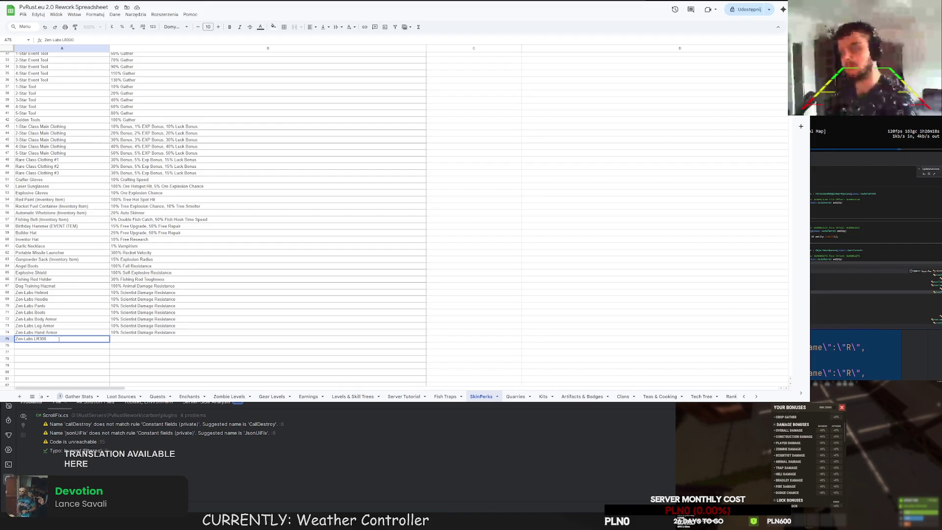
{"action": "left_click", "coordinate": [117, 339]}
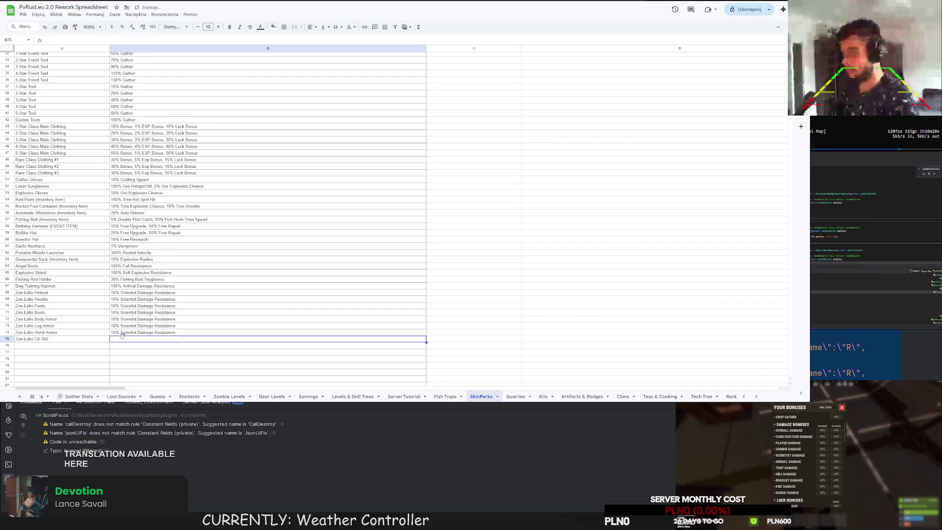
{"action": "type", "text": "60% Scientist Damage"}
{"action": "left_click", "coordinate": [152, 360]}
{"action": "left_click", "coordinate": [147, 351]}
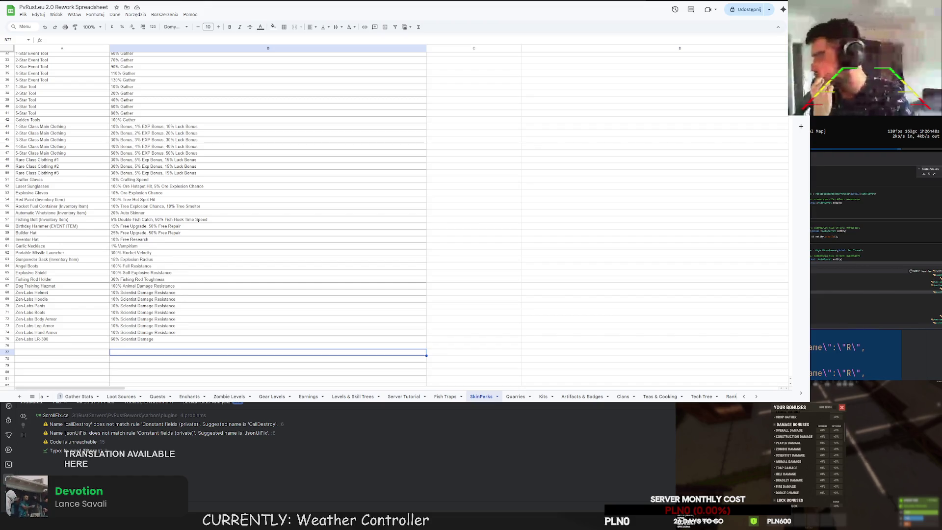
{"action": "left_click", "coordinate": [43, 344]}
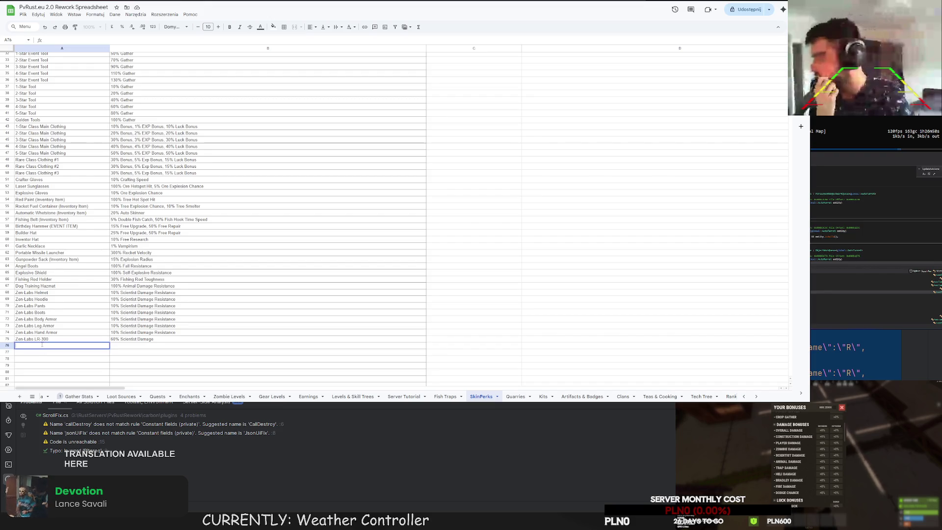
{"action": "type", "text": "Hnter's Rifle"}
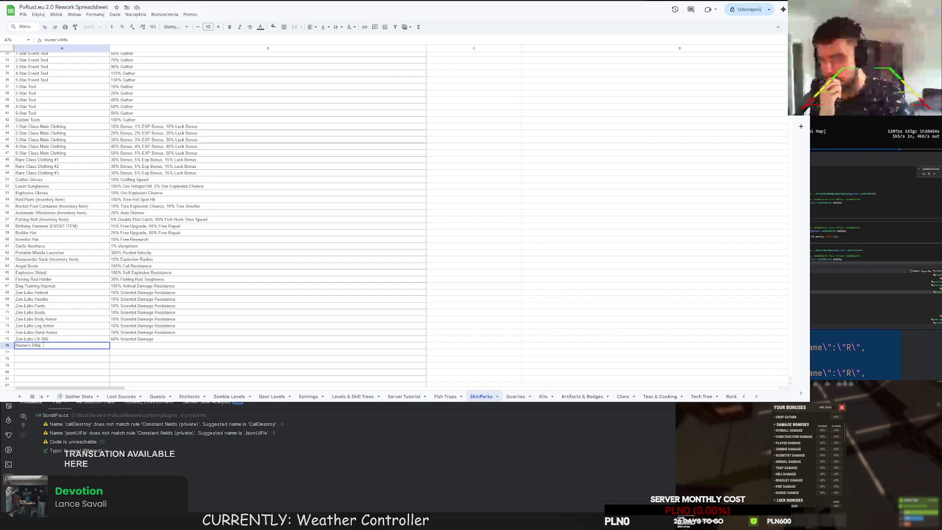
Name row 76 Hunter's Sniper Rifle, revising the first Hunter's Rifle entry.
{"action": "left_click", "coordinate": [125, 346]}
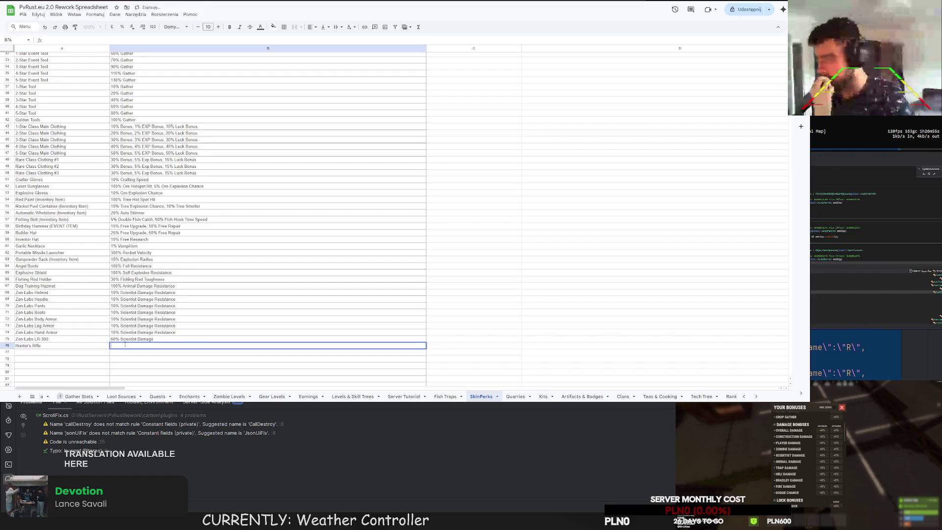
{"action": "left_click", "coordinate": [71, 348]}
{"action": "type", "text": "Sniper"}
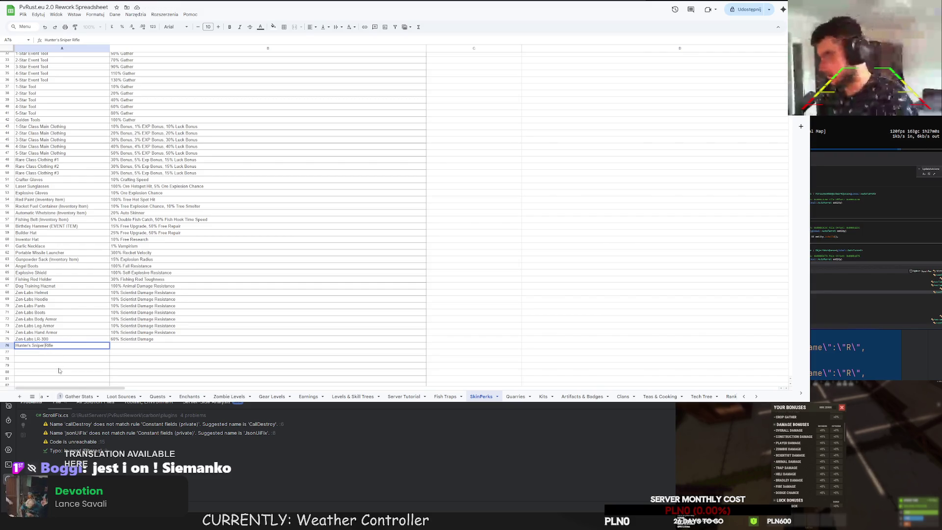
{"action": "key", "text": "Return"}
{"action": "key", "text": "Down"}
{"action": "key", "text": "Down"}
{"action": "key", "text": "Down"}
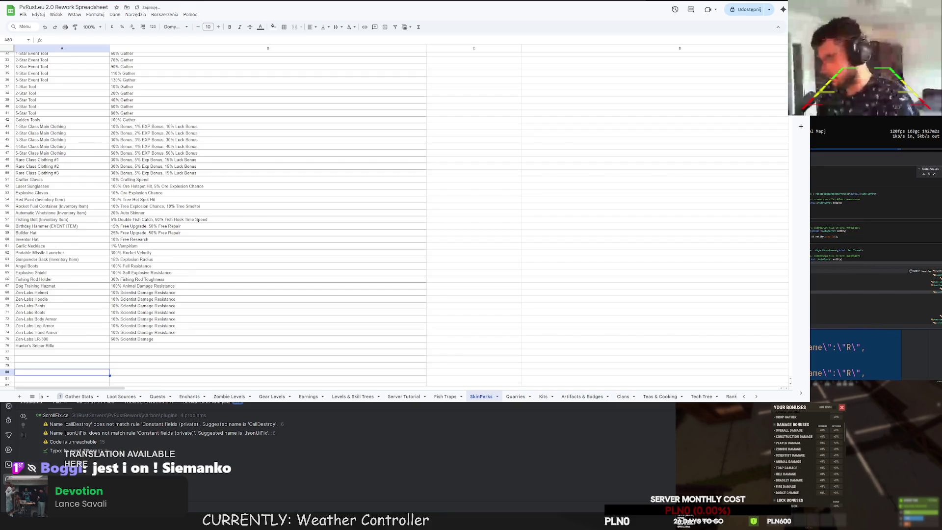
Give the Hunter's Sniper Rifle the perk '500% Animal Damage'.
{"action": "left_click", "coordinate": [136, 345]}
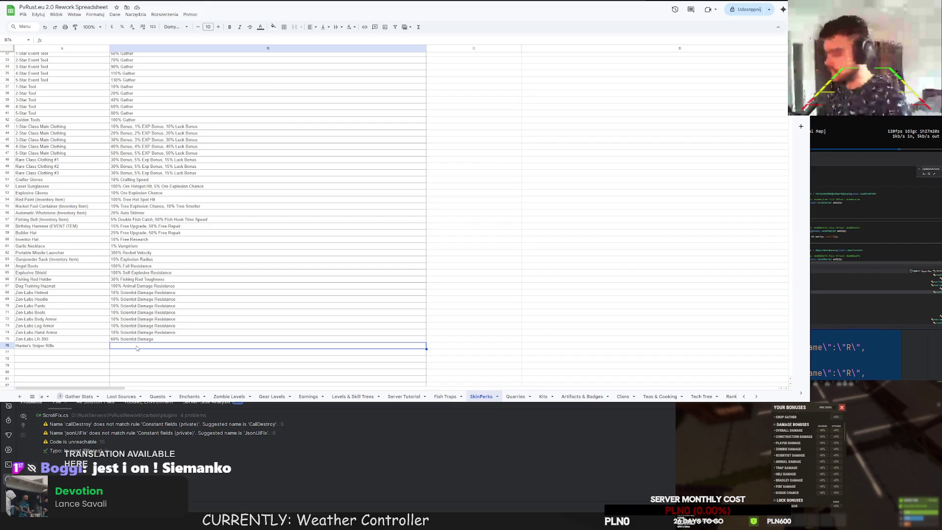
{"action": "type", "text": "500%"}
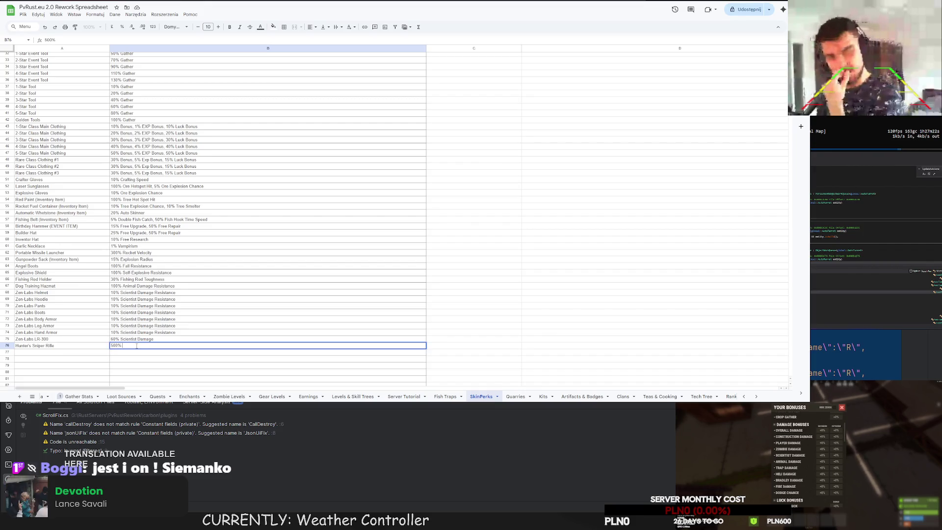
{"action": "type", "text": " Animal Damage"}
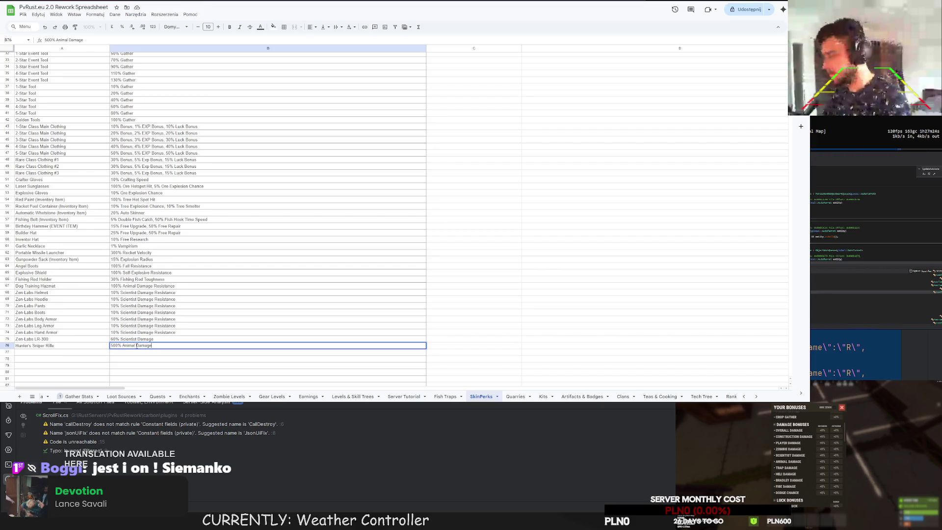
{"action": "key", "text": "Return"}
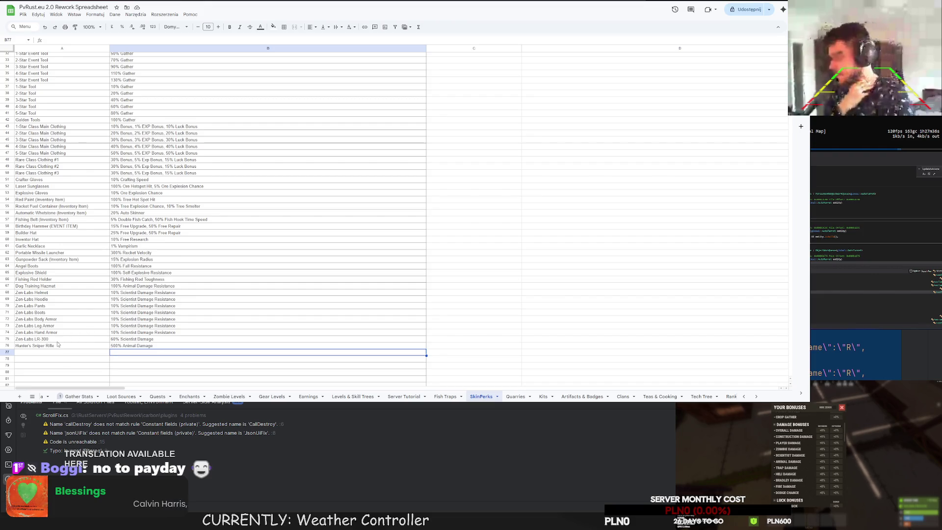
{"action": "left_click", "coordinate": [25, 353]}
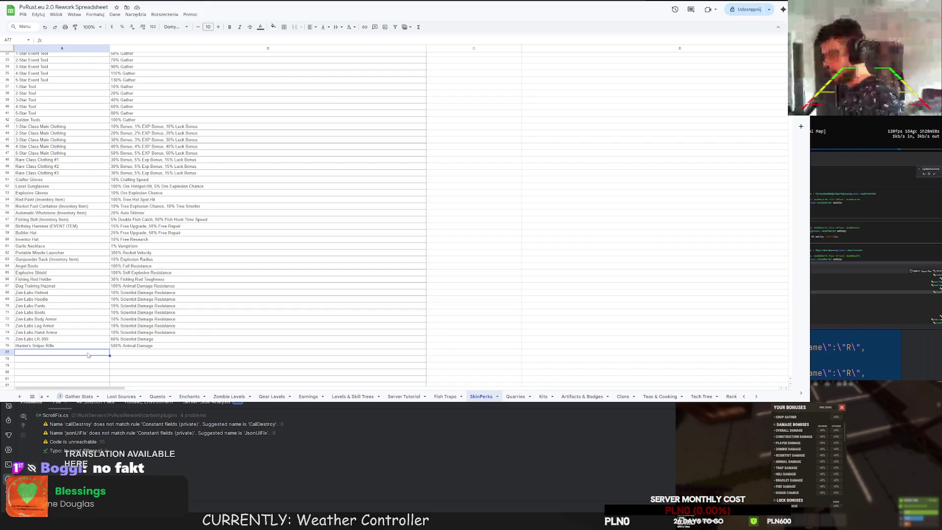
{"action": "scroll", "coordinate": [27, 348], "scroll_direction": "down", "scroll_amount": 2}
{"action": "key", "text": "Return"}
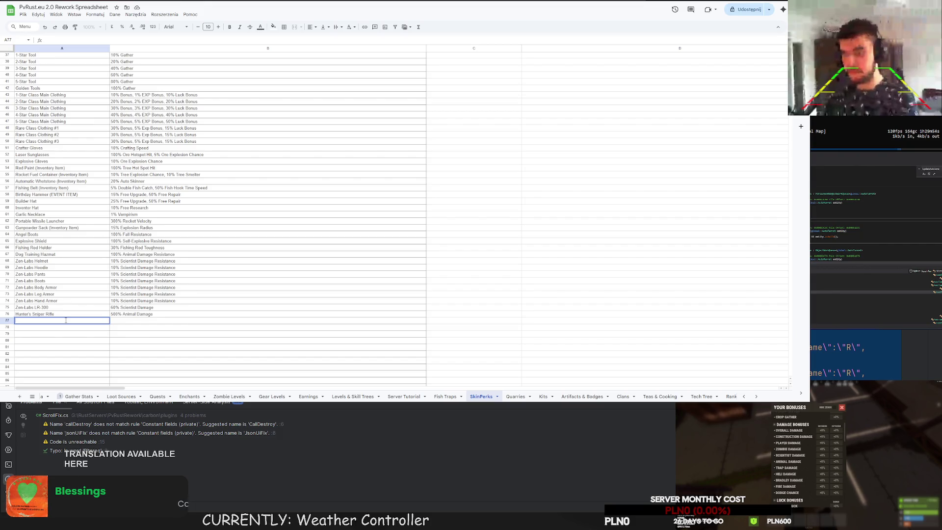
{"action": "type", "text": "pper Boots Mk"}
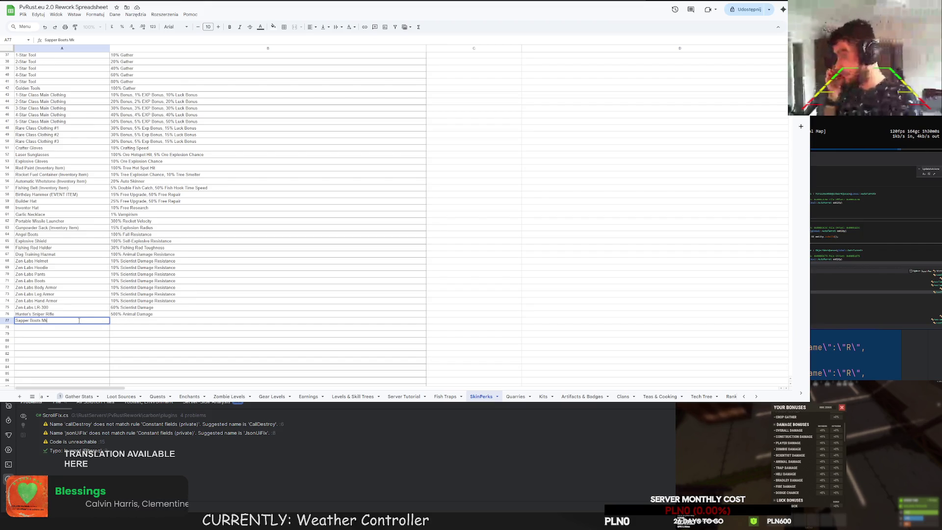
{"action": "type", "text": ". I"}
Add Sapper Boots Mk. I at 10% and Zapper Boots Mk. II at 25% Trap Damage Resistance in rows 77–78.
{"action": "key", "text": "Return"}
{"action": "type", "text": "Zapper Boots Mk. I"}
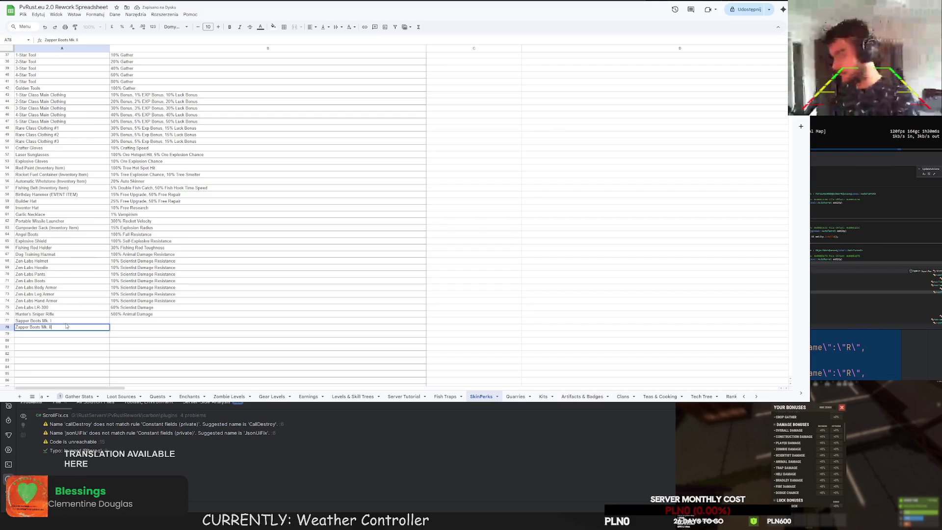
{"action": "left_click", "coordinate": [126, 322]}
{"action": "type", "text": "10% Trap"}
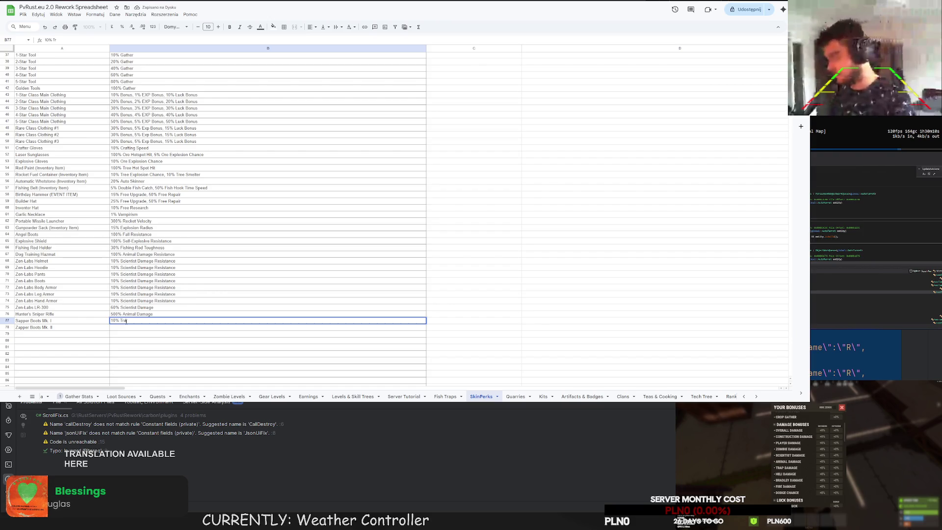
{"action": "type", "text": " Damage Resistance"}
{"action": "key", "text": "Return"}
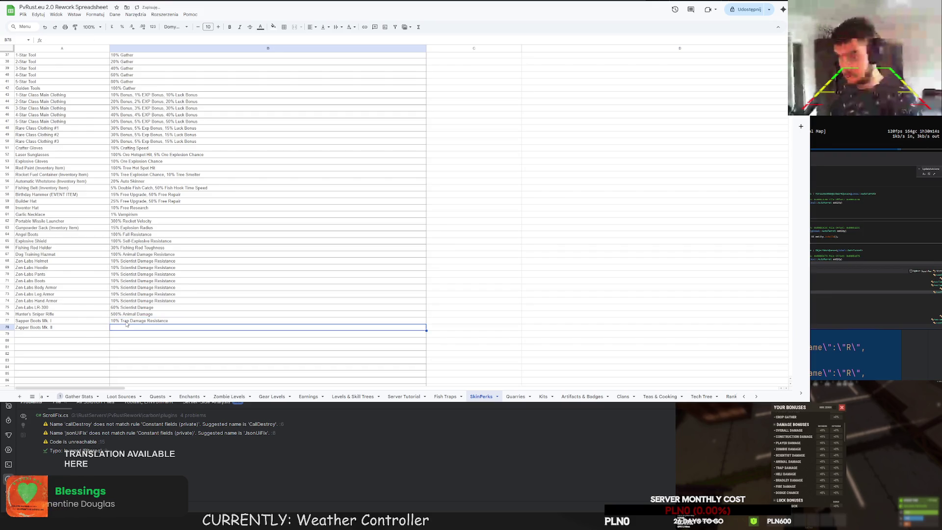
{"action": "type", "text": "25% Trap Damage Resistance"}
{"action": "key", "text": "Return"}
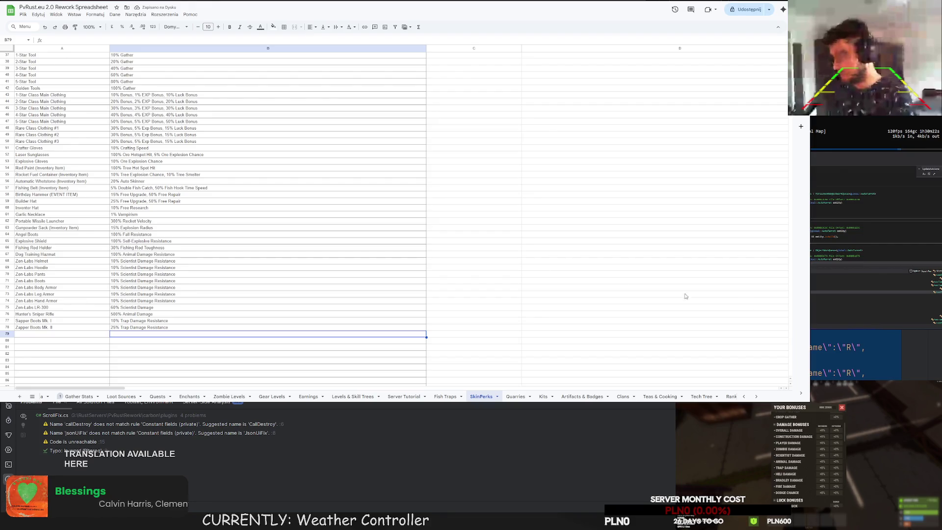
Change the Hunter's Sniper Rifle perk in B76 to '666% Animal Damage'.
{"action": "double_click", "coordinate": [118, 314]}
{"action": "type", "text": "666"}
{"action": "left_click", "coordinate": [161, 337]}
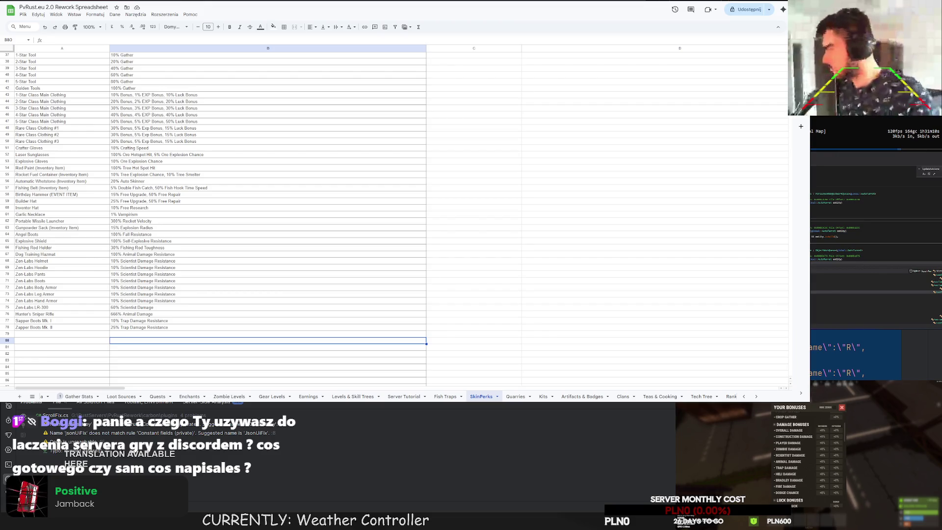
{"action": "key", "text": "Up"}
{"action": "key", "text": "Left"}
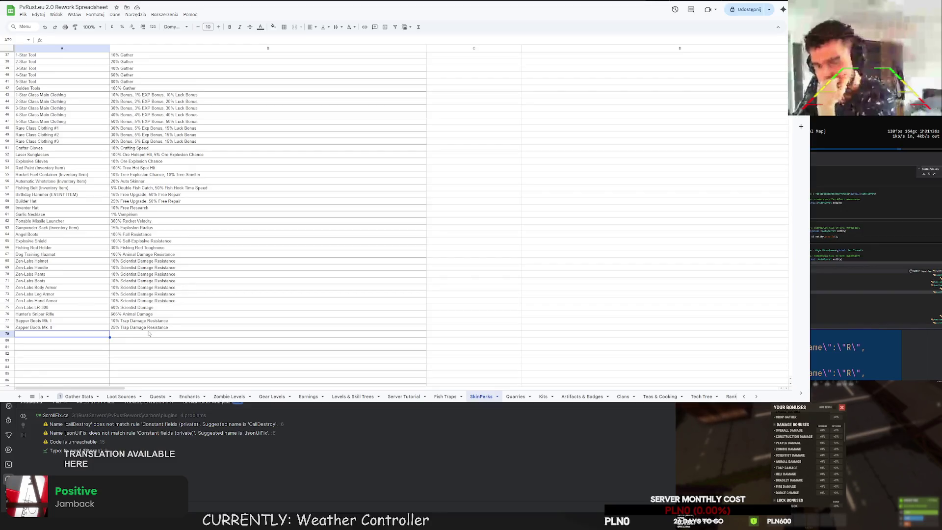
{"action": "scroll", "coordinate": [464, 221], "scroll_direction": "up", "scroll_amount": 5}
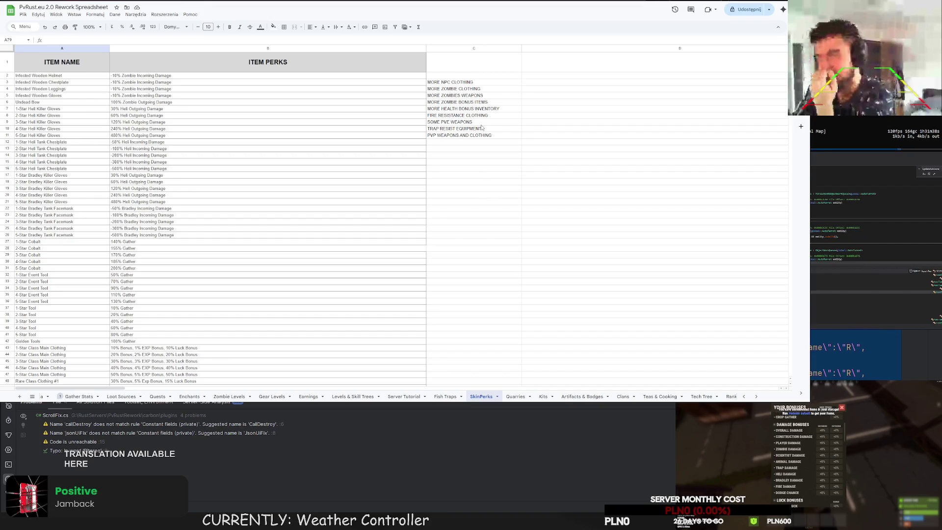
Clear the MORE NPC CLOTHING note from cell C3.
{"action": "left_click", "coordinate": [464, 83]}
{"action": "key", "text": "Delete"}
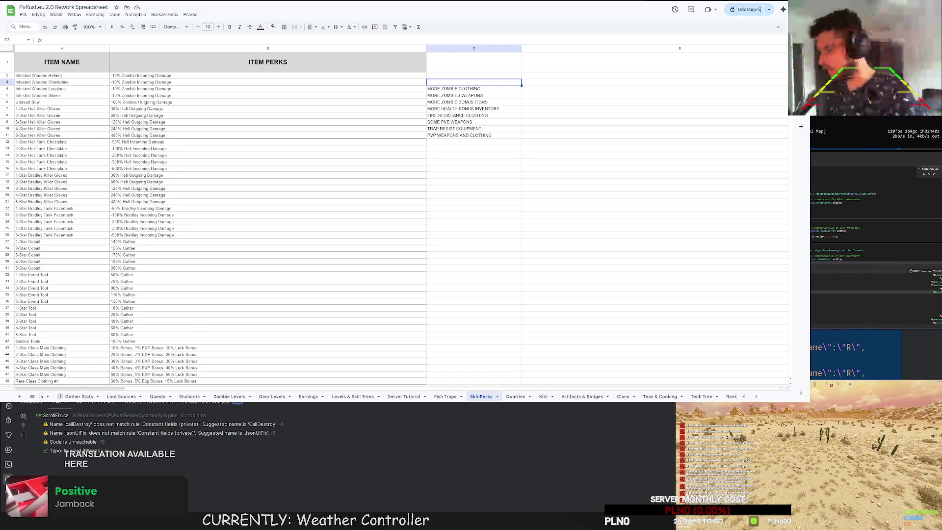
{"action": "scroll", "coordinate": [265, 221], "scroll_direction": "down", "scroll_amount": 5}
{"action": "scroll", "coordinate": [264, 221], "scroll_direction": "down", "scroll_amount": 3}
{"action": "scroll", "coordinate": [265, 220], "scroll_direction": "up", "scroll_amount": 3}
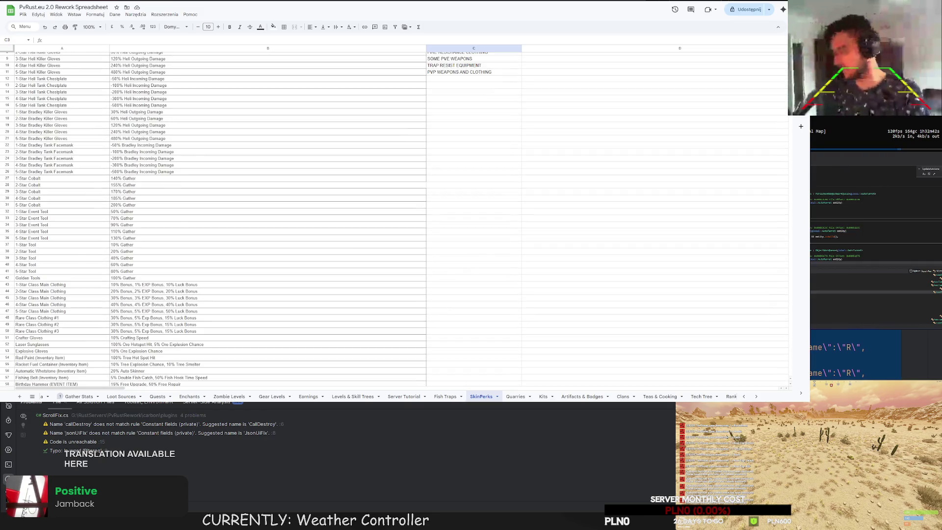
{"action": "scroll", "coordinate": [393, 220], "scroll_direction": "down", "scroll_amount": 5}
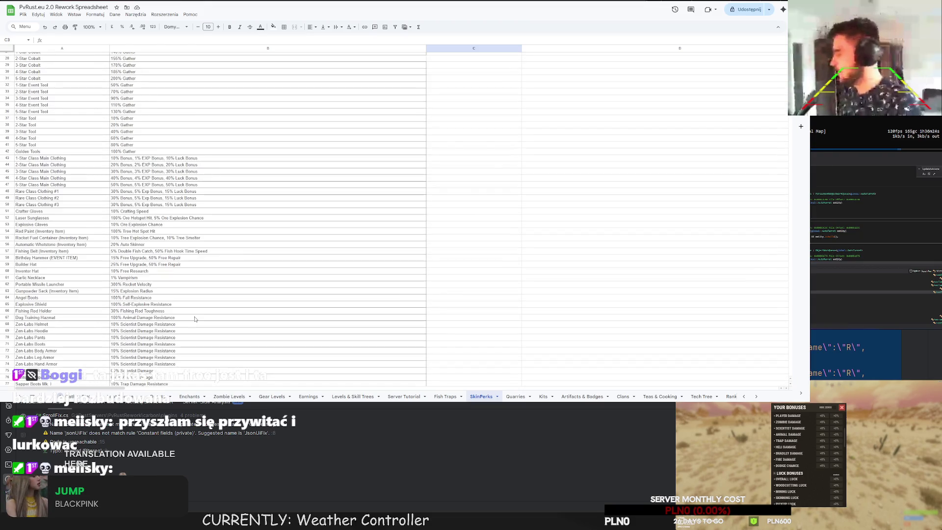
Rename A78 from Zapper Boots Mk. II to Sapper Boots Mk. II.
{"action": "left_click", "coordinate": [63, 358]}
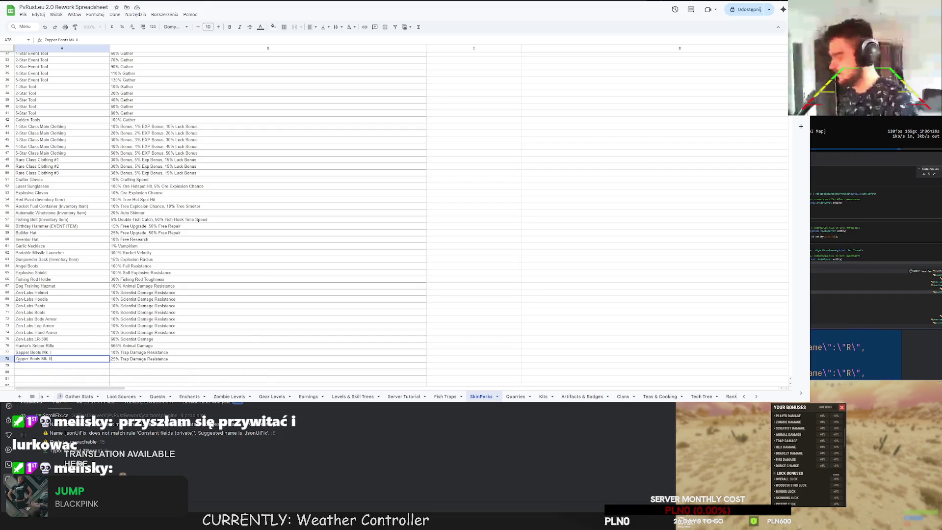
{"action": "left_click", "coordinate": [57, 367]}
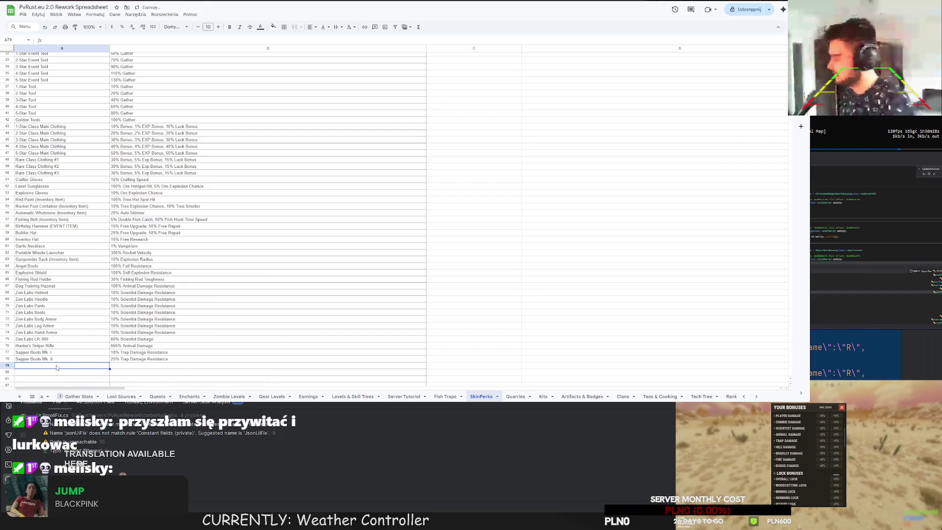
{"action": "key", "text": "Up"}
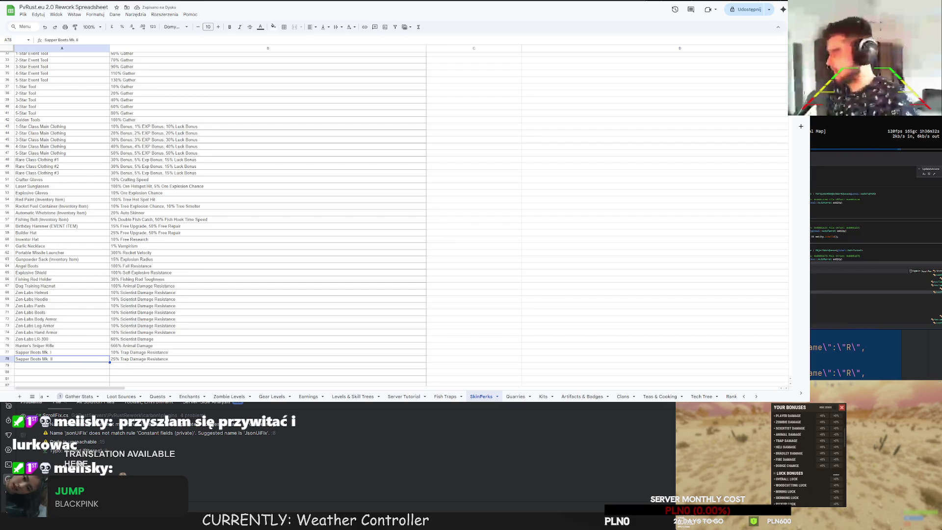
{"action": "scroll", "coordinate": [434, 190], "scroll_direction": "up", "scroll_amount": 5}
{"action": "scroll", "coordinate": [433, 190], "scroll_direction": "up", "scroll_amount": 1}
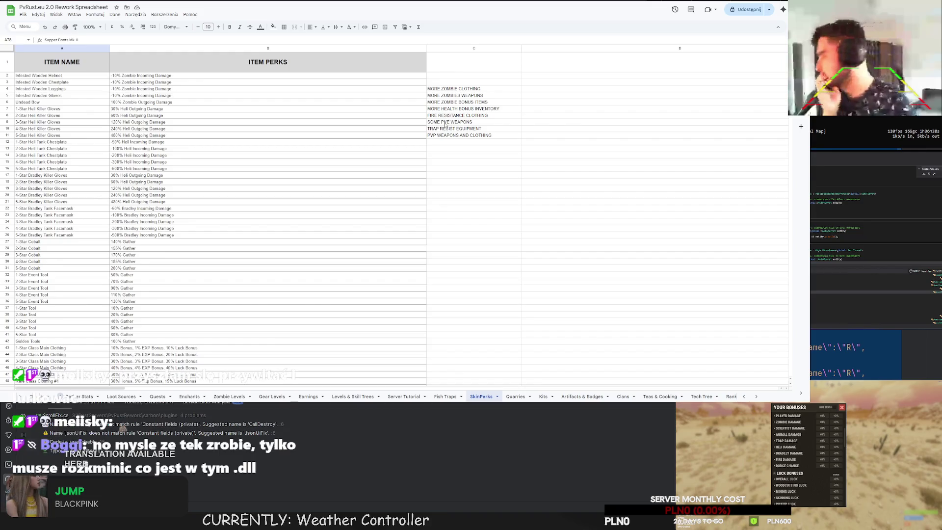
{"action": "scroll", "coordinate": [438, 126], "scroll_direction": "down", "scroll_amount": 3}
{"action": "scroll", "coordinate": [412, 221], "scroll_direction": "down", "scroll_amount": 5}
{"action": "scroll", "coordinate": [401, 234], "scroll_direction": "down", "scroll_amount": 3}
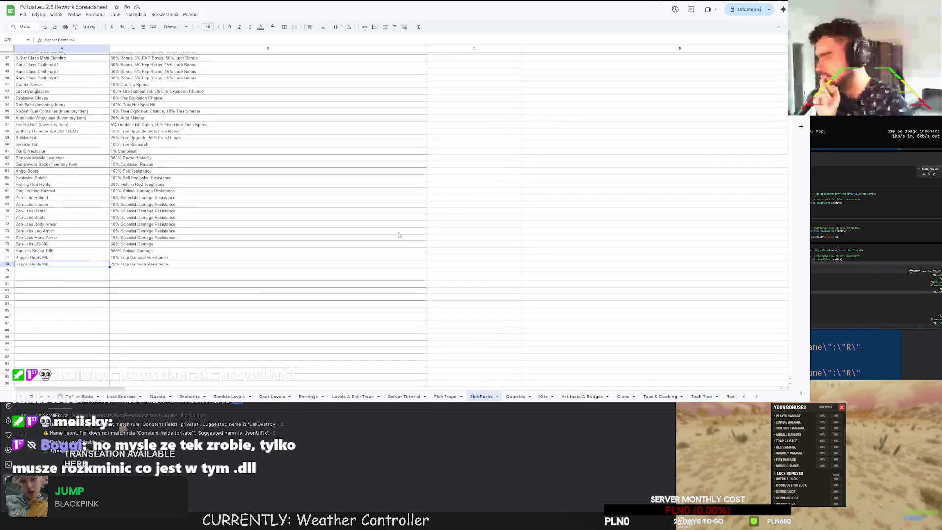
{"action": "scroll", "coordinate": [393, 238], "scroll_direction": "down", "scroll_amount": 2}
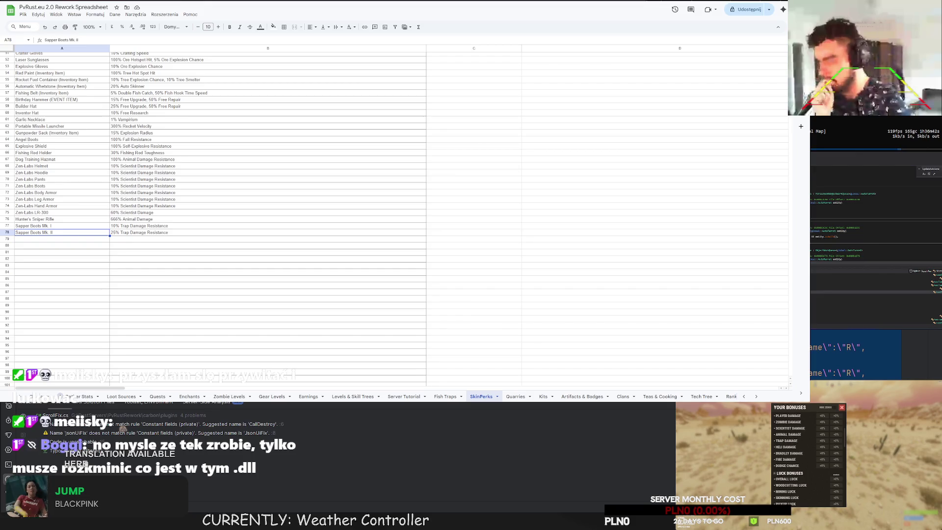
{"action": "left_click", "coordinate": [845, 408]}
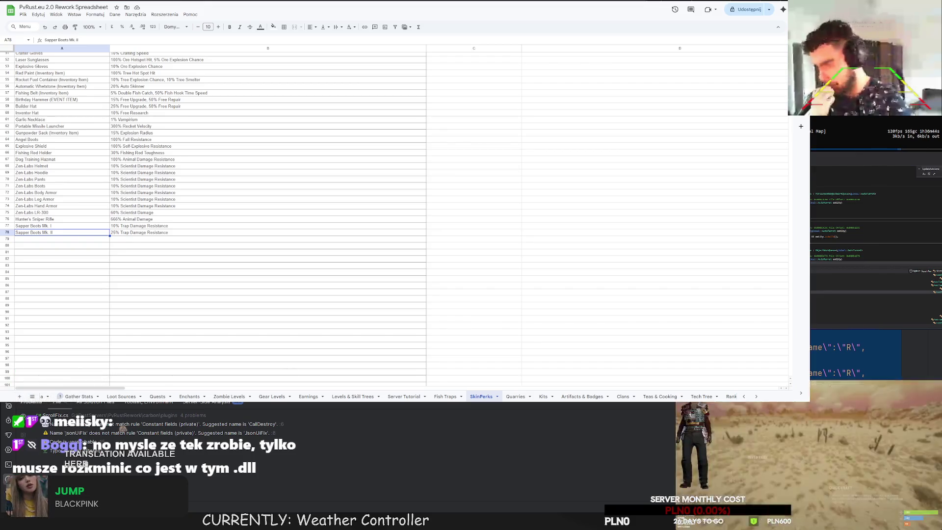
Enter 'Fire Resistance Hazmat Suit' in A79 with '100% Fire Resistance' in B79.
{"action": "key", "text": "Down"}
{"action": "type", "text": "Fire Resistan"}
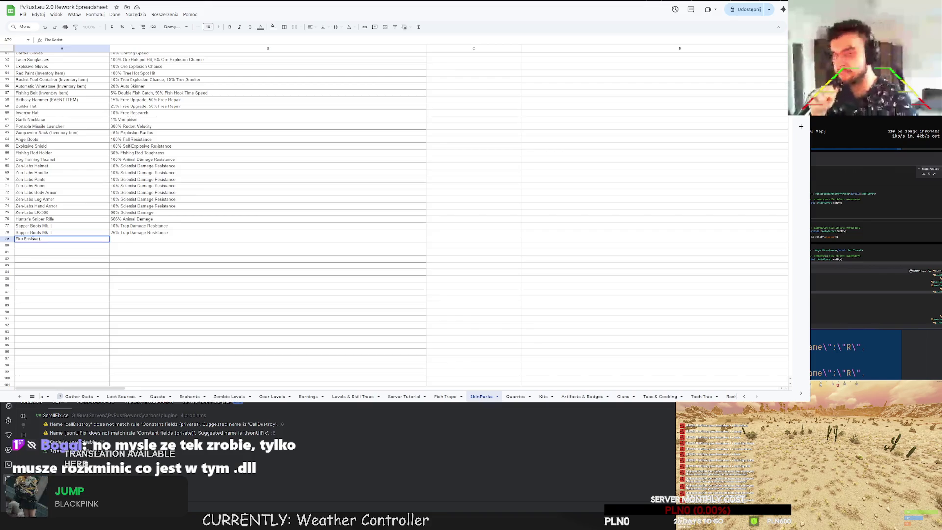
{"action": "type", "text": "ce Hazmat Su"}
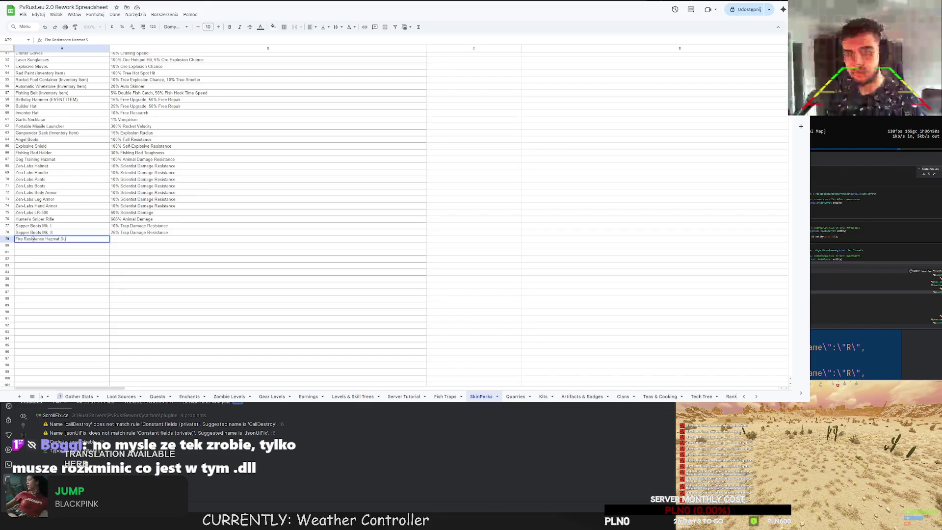
{"action": "type", "text": "it"}
{"action": "left_click", "coordinate": [122, 240]}
{"action": "type", "text": "100% F"}
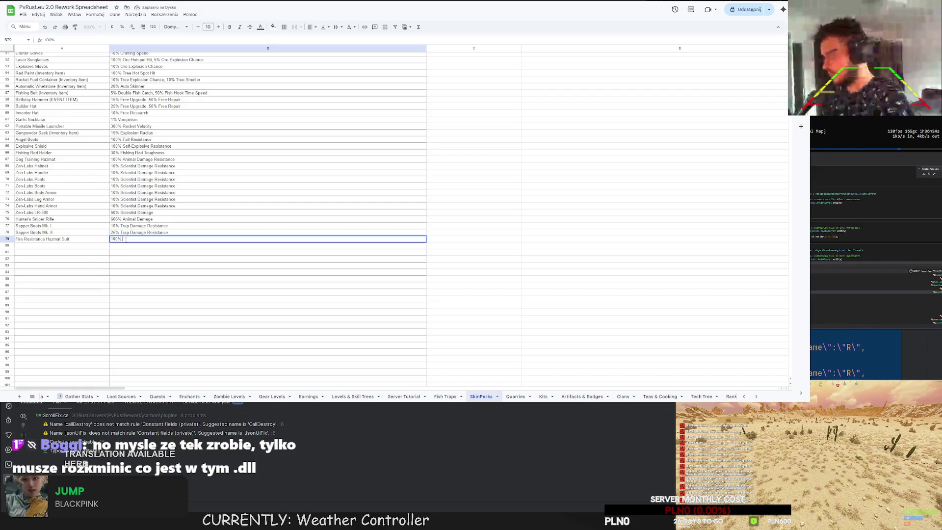
{"action": "type", "text": "ire Resistanc"}
{"action": "key", "text": "Return"}
{"action": "scroll", "coordinate": [202, 236], "scroll_direction": "up", "scroll_amount": 15}
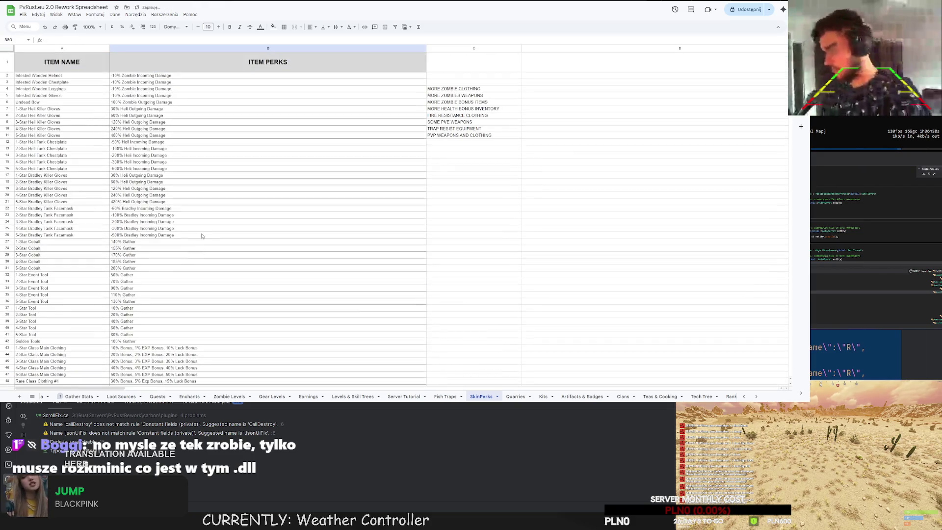
{"action": "scroll", "coordinate": [202, 235], "scroll_direction": "down", "scroll_amount": 10}
{"action": "key", "text": "Up"}
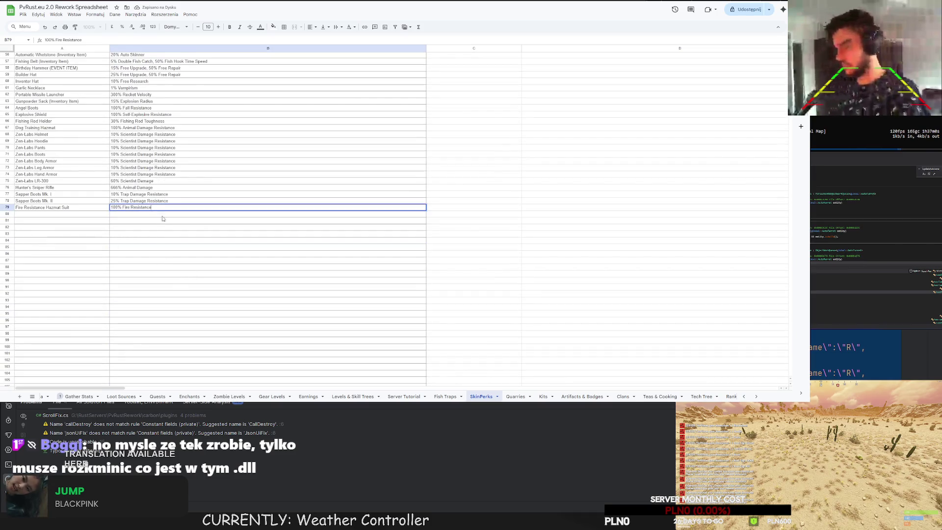
{"action": "scroll", "coordinate": [163, 218], "scroll_direction": "up", "scroll_amount": 5}
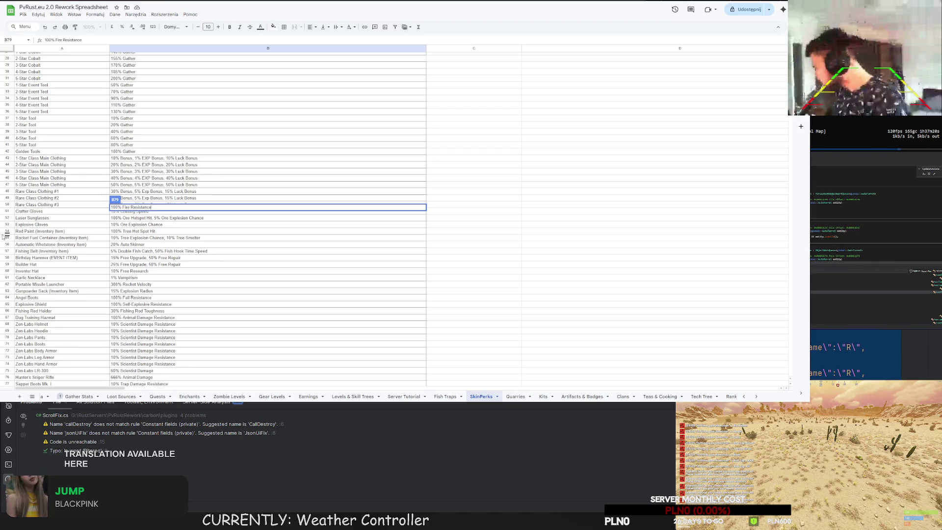
Commit the hazmat suit perk and clear the FIRE RESISTANCE CLOTHING note from column C.
{"action": "key", "text": "Return"}
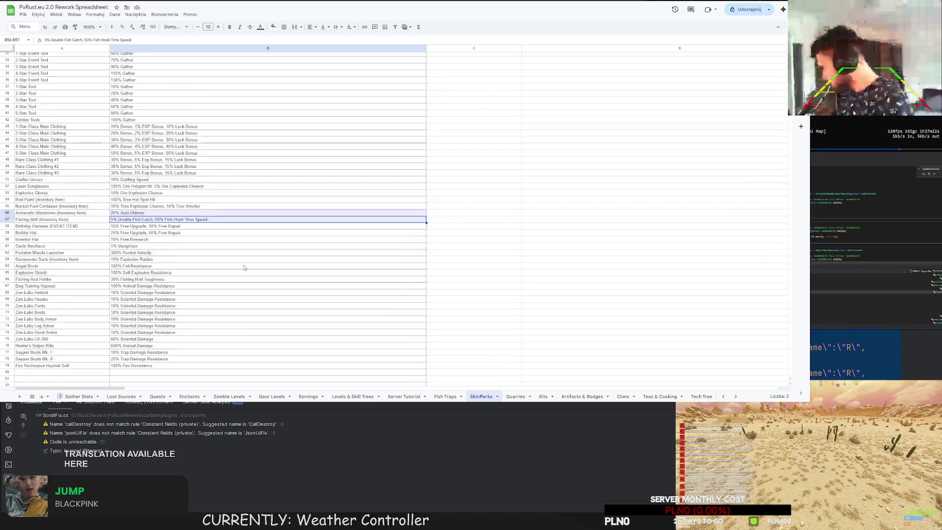
{"action": "key", "text": "Down"}
{"action": "key", "text": "Down"}
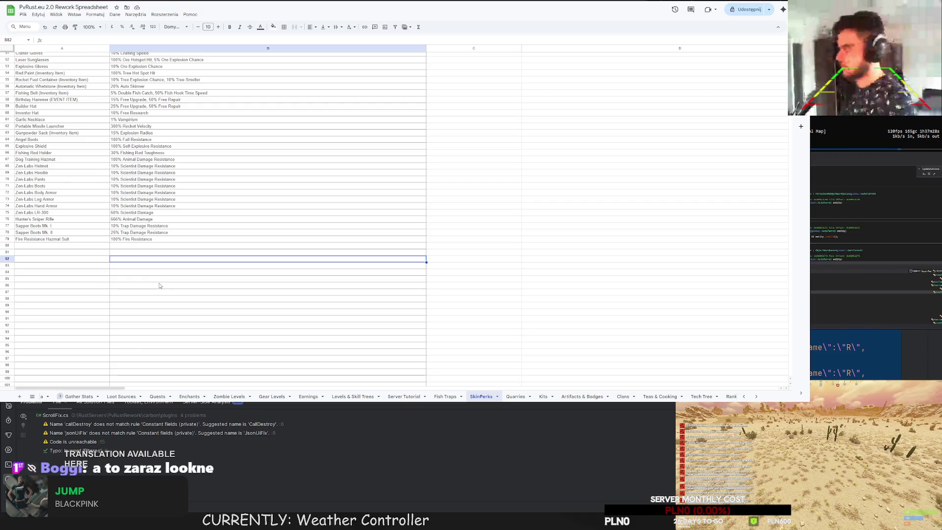
{"action": "scroll", "coordinate": [156, 292], "scroll_direction": "up", "scroll_amount": 5}
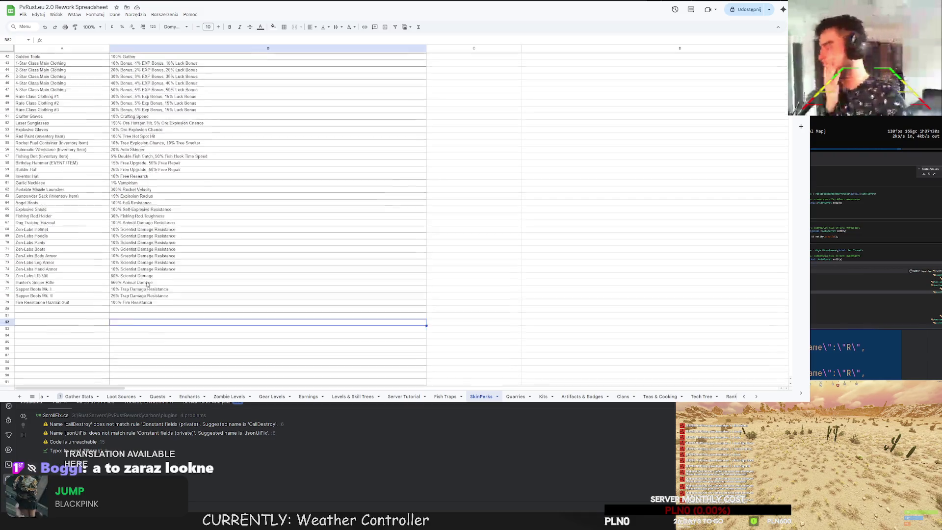
{"action": "scroll", "coordinate": [155, 293], "scroll_direction": "up", "scroll_amount": 5}
{"action": "scroll", "coordinate": [155, 292], "scroll_direction": "up", "scroll_amount": 5}
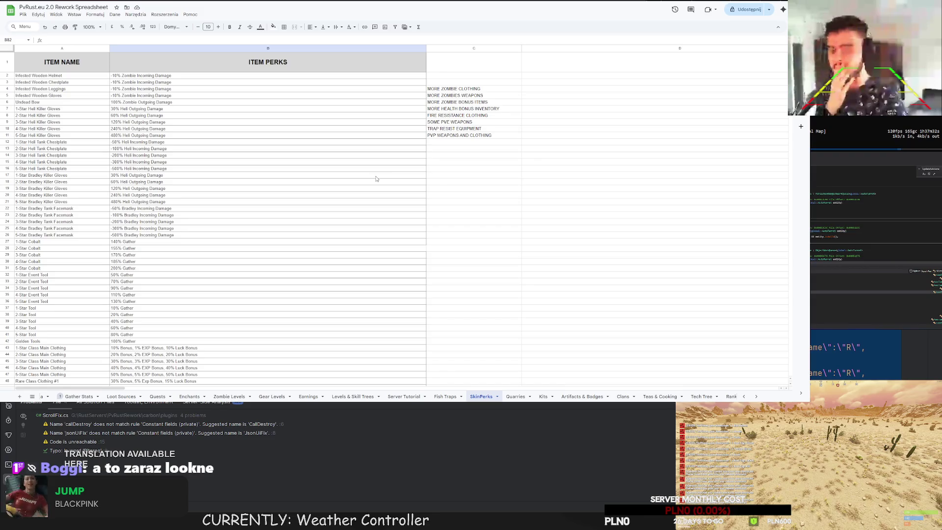
{"action": "left_click", "coordinate": [482, 118]}
{"action": "key", "text": "Delete"}
{"action": "left_click", "coordinate": [459, 156]}
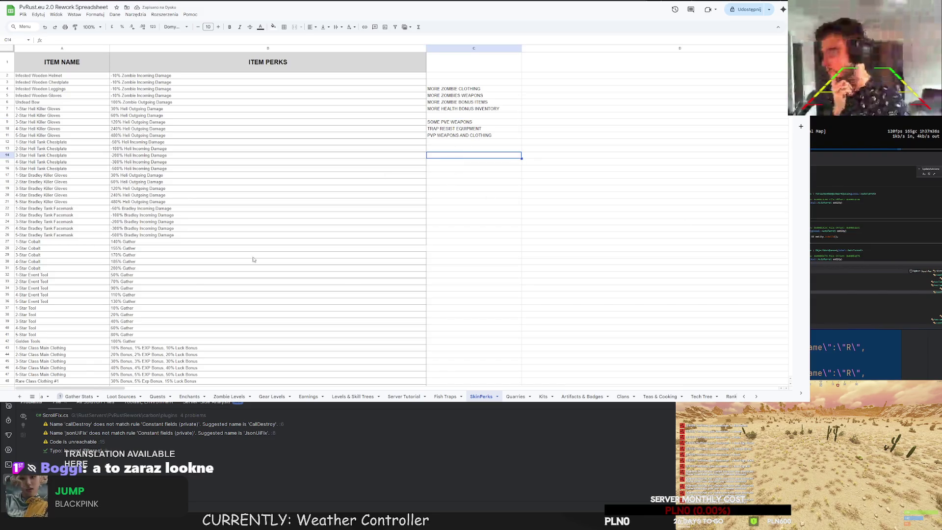
{"action": "scroll", "coordinate": [253, 259], "scroll_direction": "down", "scroll_amount": 5}
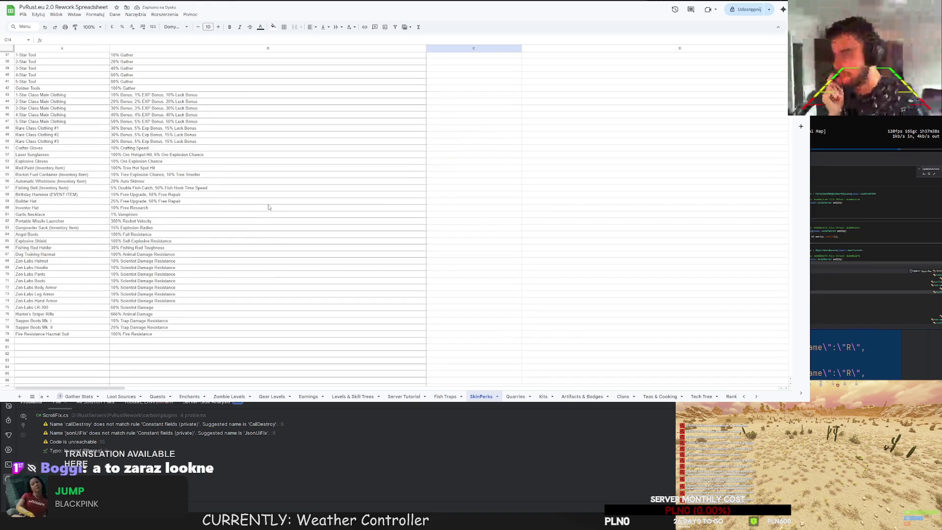
{"action": "scroll", "coordinate": [273, 195], "scroll_direction": "up", "scroll_amount": 5}
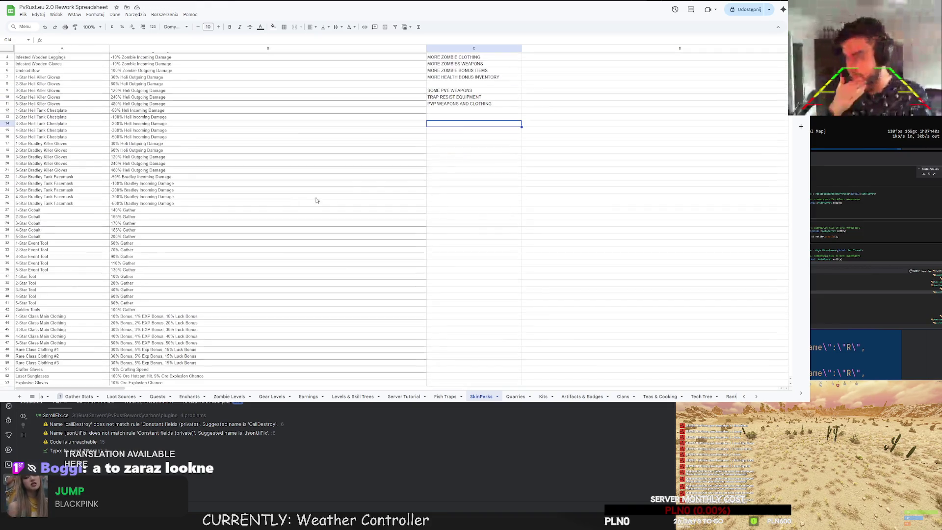
Clear the TRAP RESIST EQUIPMENT note from the column C to-do list.
{"action": "left_click", "coordinate": [473, 91]}
{"action": "left_click", "coordinate": [469, 98]}
{"action": "key", "text": "Delete"}
{"action": "left_click", "coordinate": [464, 110]}
{"action": "scroll", "coordinate": [460, 116], "scroll_direction": "down", "scroll_amount": 5}
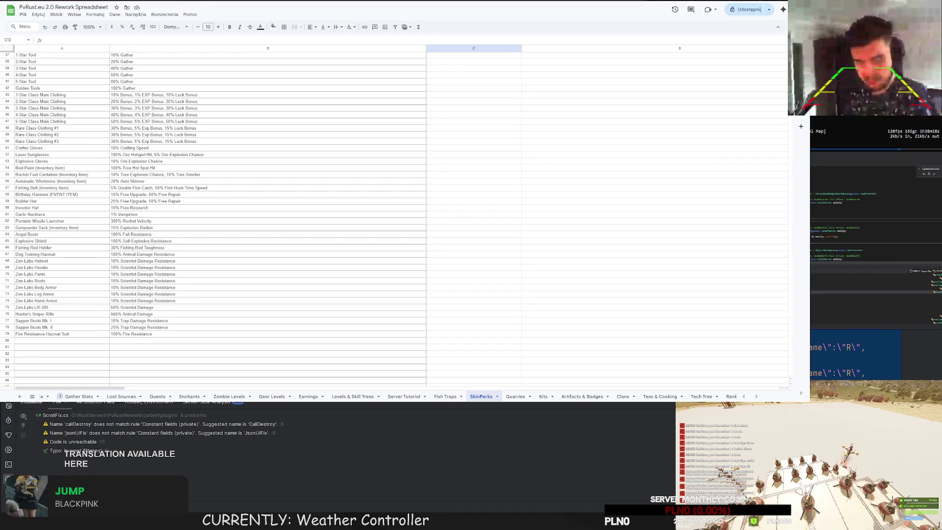
Enter Blood Talisman (Inventory Item) in row 80 with a 5% Player Damage perk.
{"action": "left_click", "coordinate": [81, 340]}
{"action": "type", "text": "Blood Talisman"}
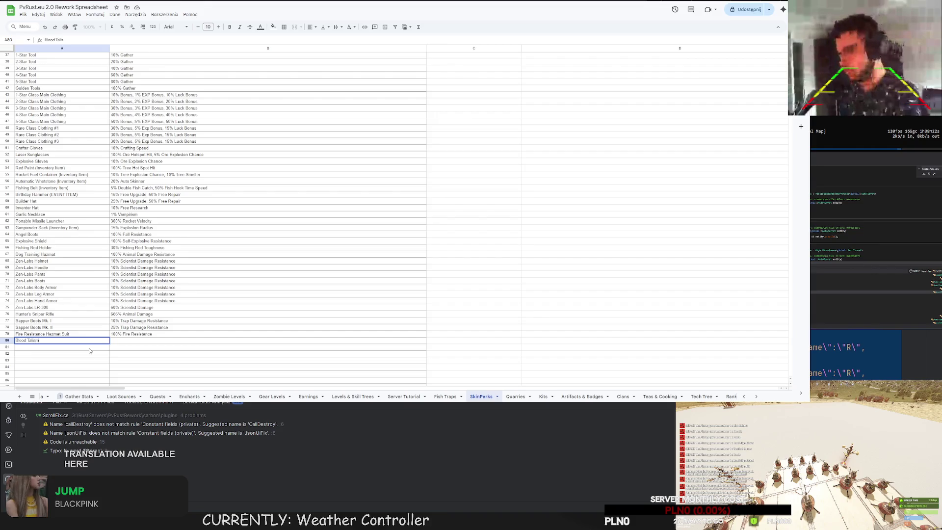
{"action": "scroll", "coordinate": [110, 250], "scroll_direction": "up", "scroll_amount": 10}
{"action": "type", "text": "an"}
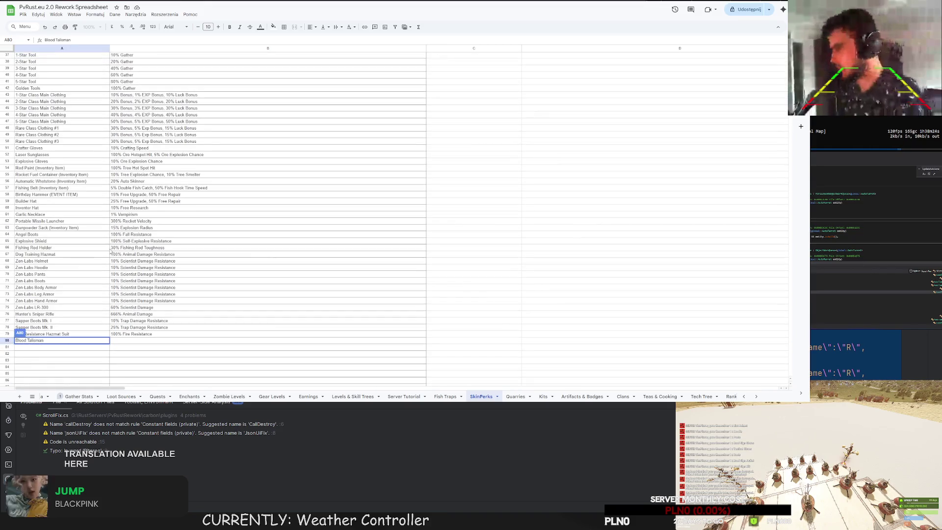
{"action": "double_click", "coordinate": [58, 174]}
{"action": "left_click_drag", "start_coordinate": [58, 174], "coordinate": [87, 174]}
{"action": "key", "text": "ctrl+c"}
{"action": "double_click", "coordinate": [74, 340]}
{"action": "key", "text": "ctrl+v"}
{"action": "left_click", "coordinate": [91, 357]}
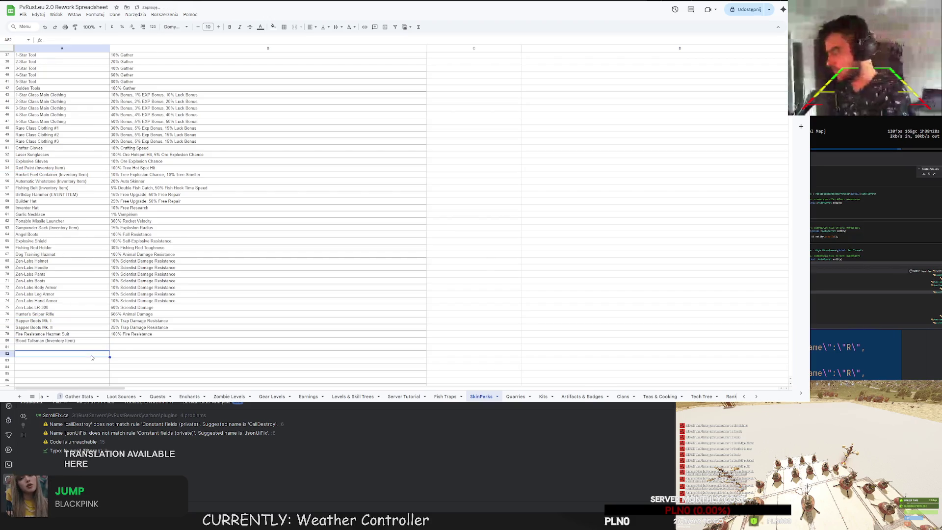
{"action": "left_click", "coordinate": [123, 342]}
{"action": "type", "text": "% P"}
{"action": "type", "text": "er Damage"}
{"action": "key", "text": "Return"}
Fill the name into rows 81–82 as Blood Talisman I, II, III with 10% and 20% Player Damage.
{"action": "left_click", "coordinate": [44, 341]}
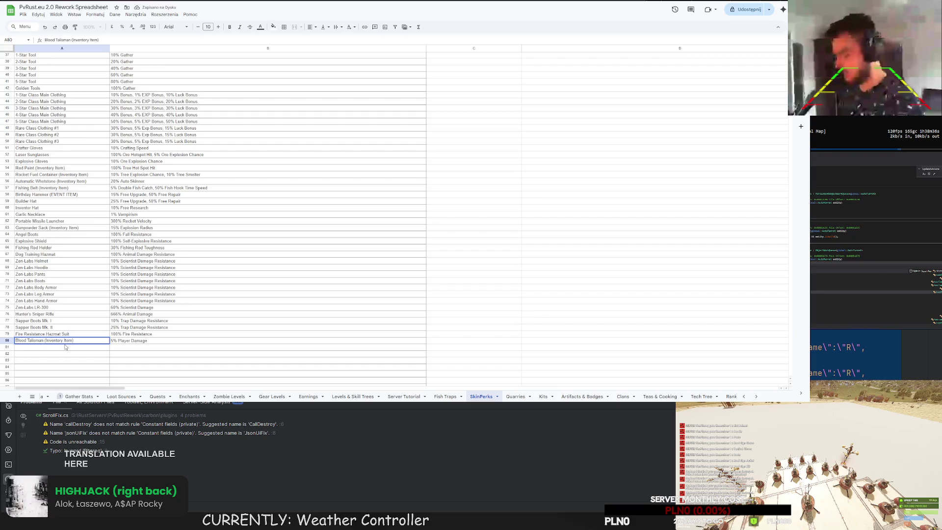
{"action": "double_click", "coordinate": [46, 340]}
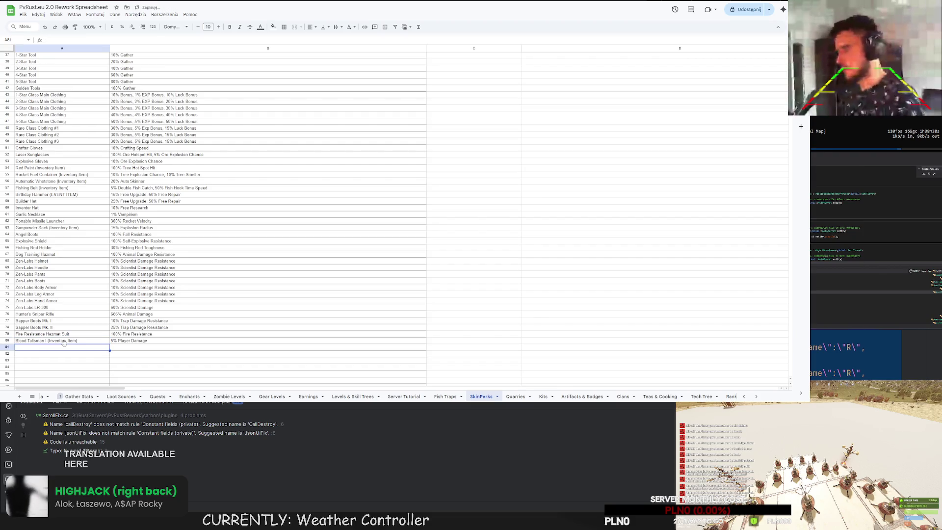
{"action": "type", "text": "I"}
{"action": "left_click_drag", "start_coordinate": [108, 344], "coordinate": [107, 354]}
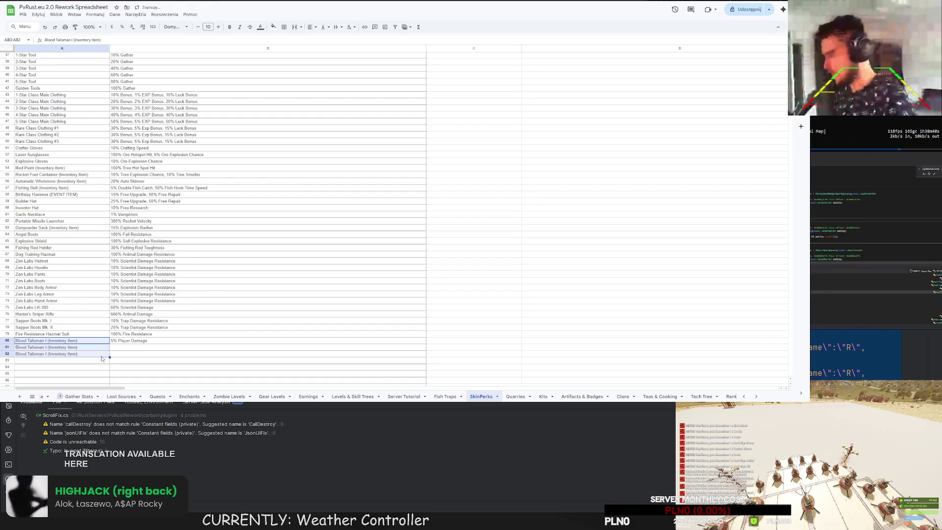
{"action": "left_click", "coordinate": [48, 350]}
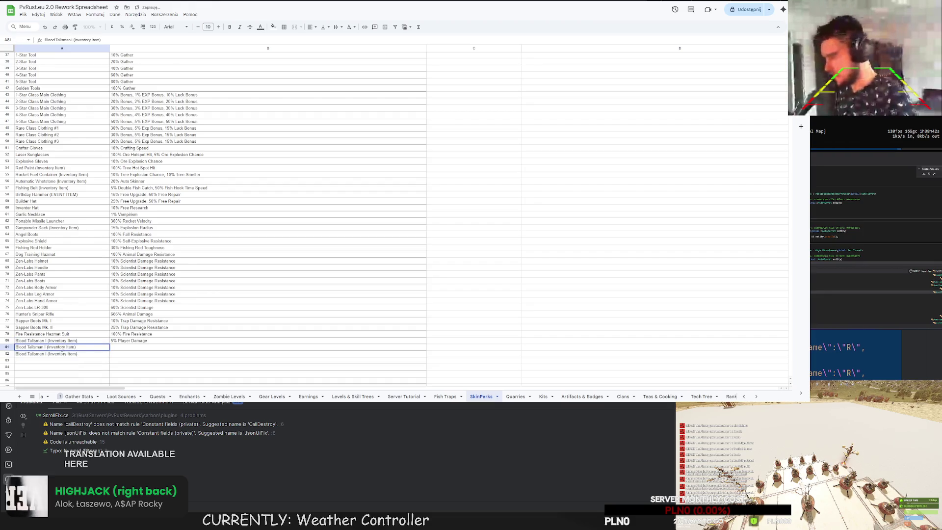
{"action": "double_click", "coordinate": [47, 354]}
{"action": "type", "text": "I"}
{"action": "key", "text": "Return"}
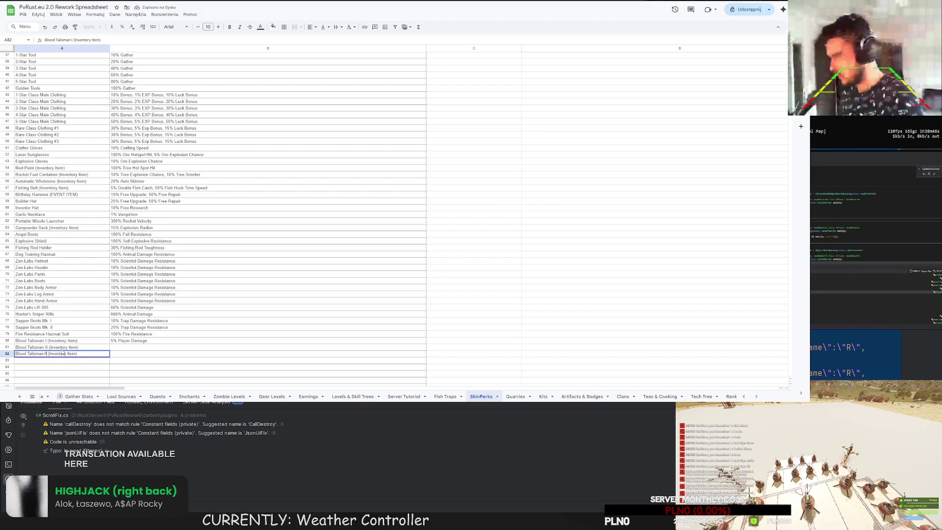
{"action": "left_click", "coordinate": [124, 348]}
{"action": "type", "text": "10% Player Dama"}
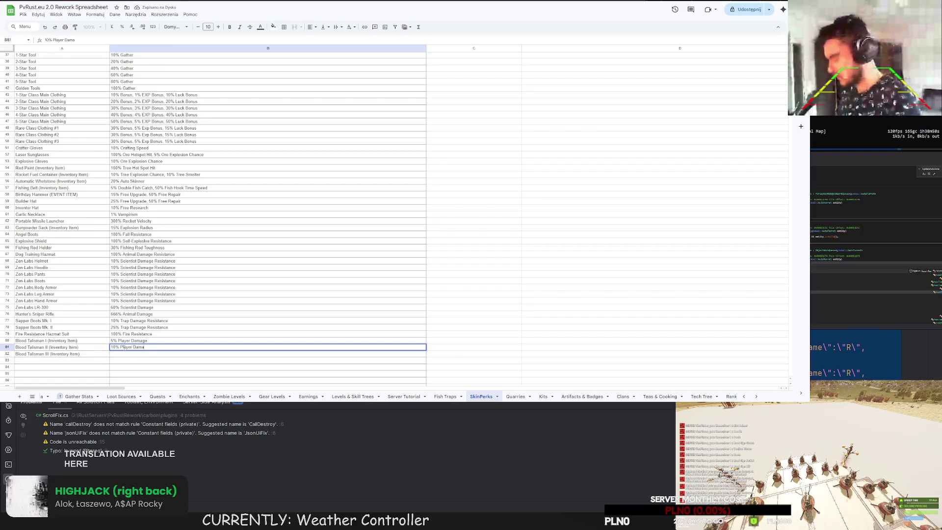
{"action": "type", "text": "ge"}
{"action": "key", "text": "Return"}
{"action": "type", "text": "20% Player D"}
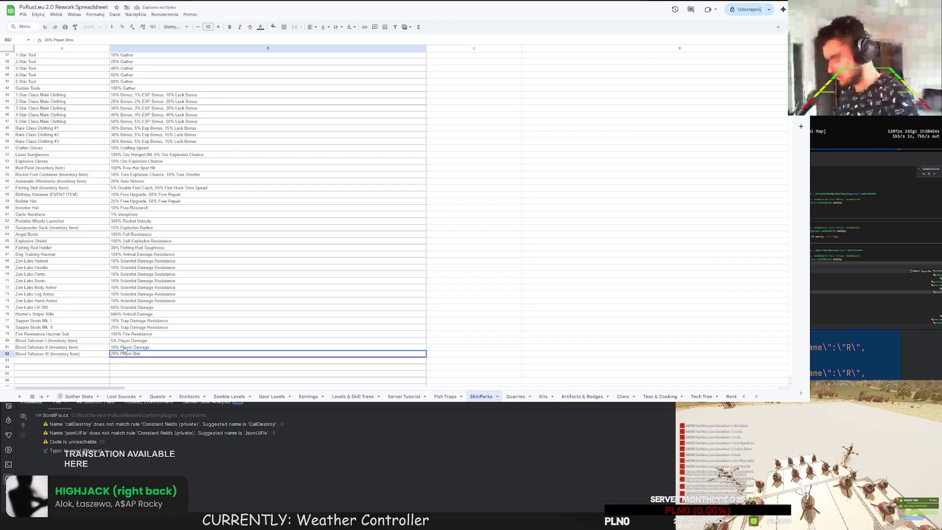
{"action": "type", "text": "mage"}
{"action": "key", "text": "Return"}
{"action": "scroll", "coordinate": [152, 323], "scroll_direction": "down", "scroll_amount": 2}
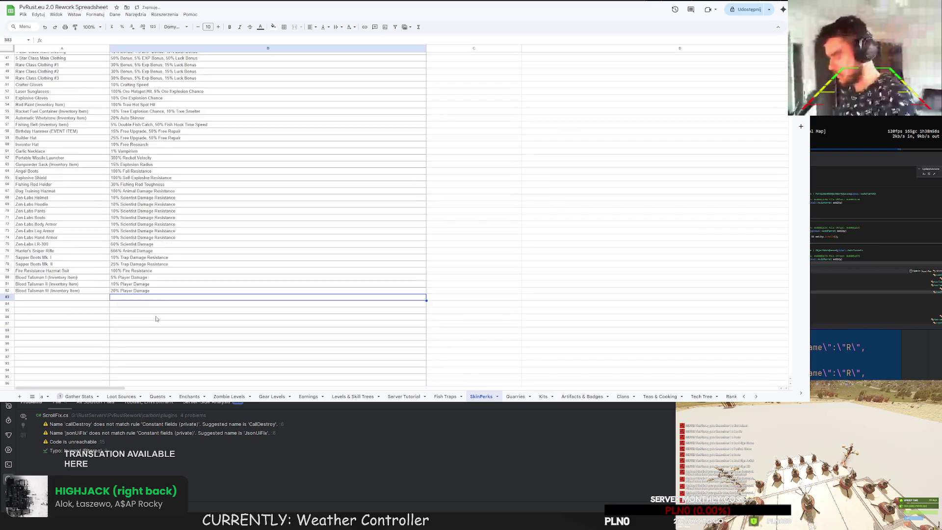
{"action": "scroll", "coordinate": [155, 316], "scroll_direction": "down", "scroll_amount": 1}
{"action": "left_click", "coordinate": [79, 269]}
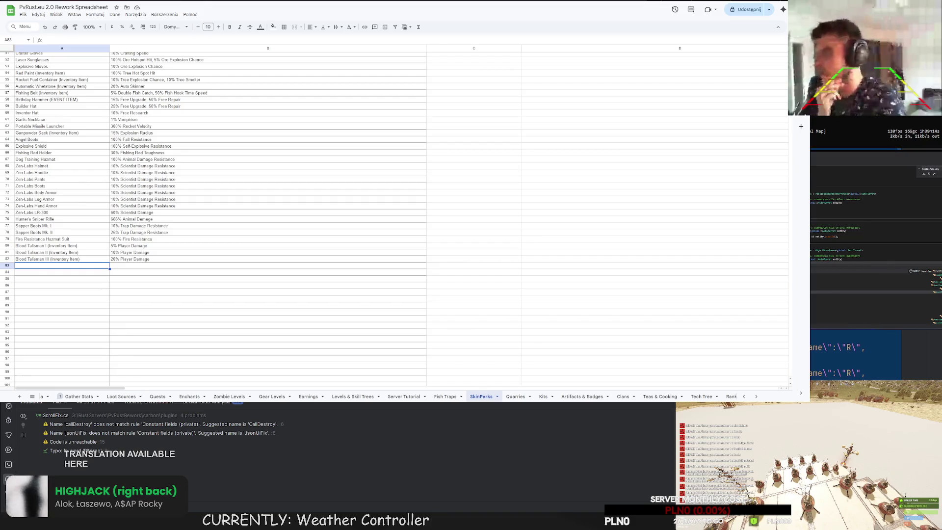
{"action": "double_click", "coordinate": [52, 267]}
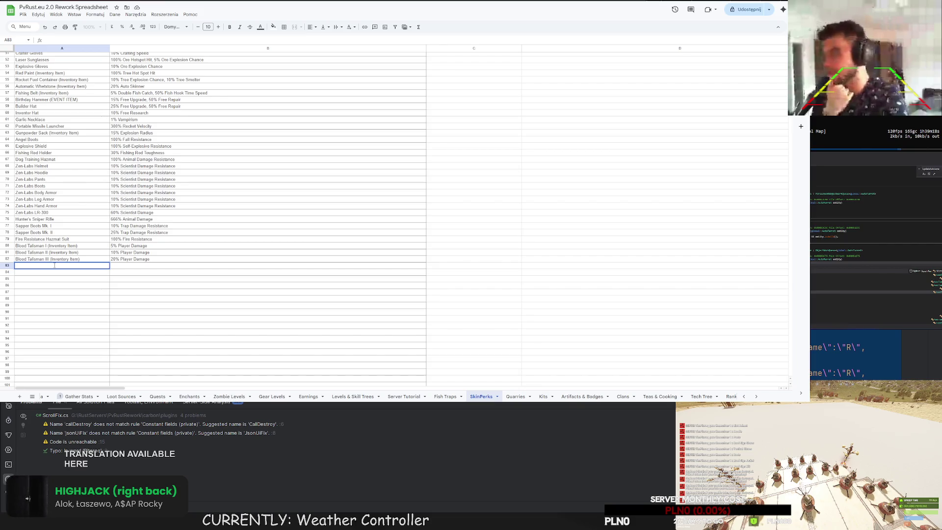
{"action": "type", "text": "Skeleton Q"}
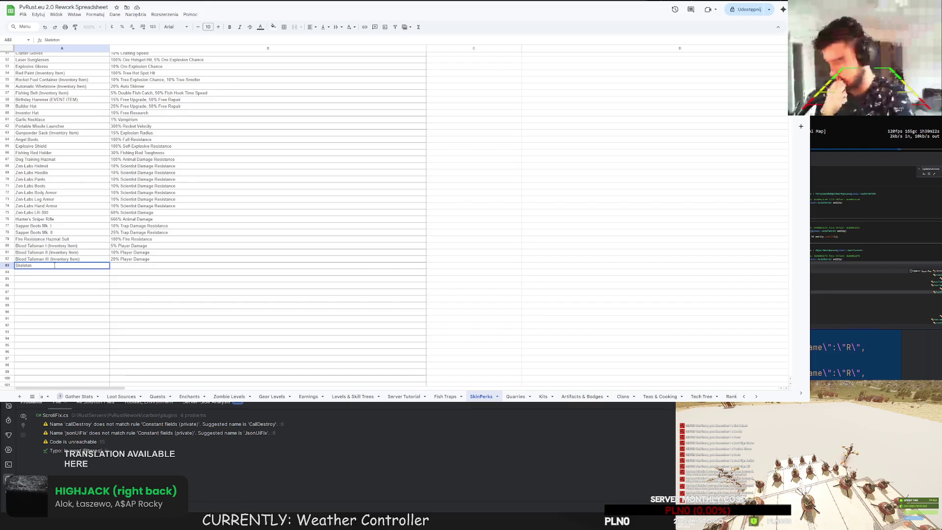
{"action": "type", "text": " Equipment"}
{"action": "type", "text": " Tier"}
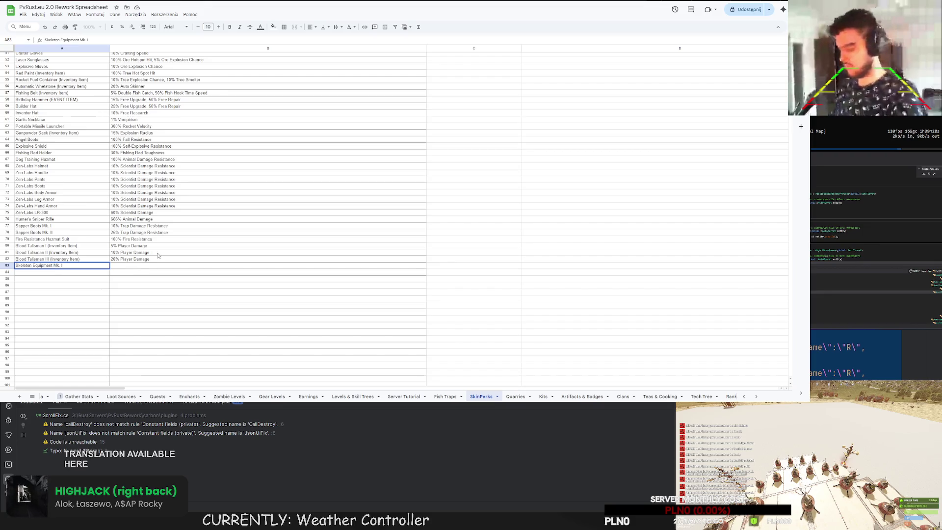
Enter Skeleton Equipment Mk. I with 1% Dodge in row 83 and fill it down to row 87.
{"action": "key", "text": "Tab"}
{"action": "type", "text": "1%"}
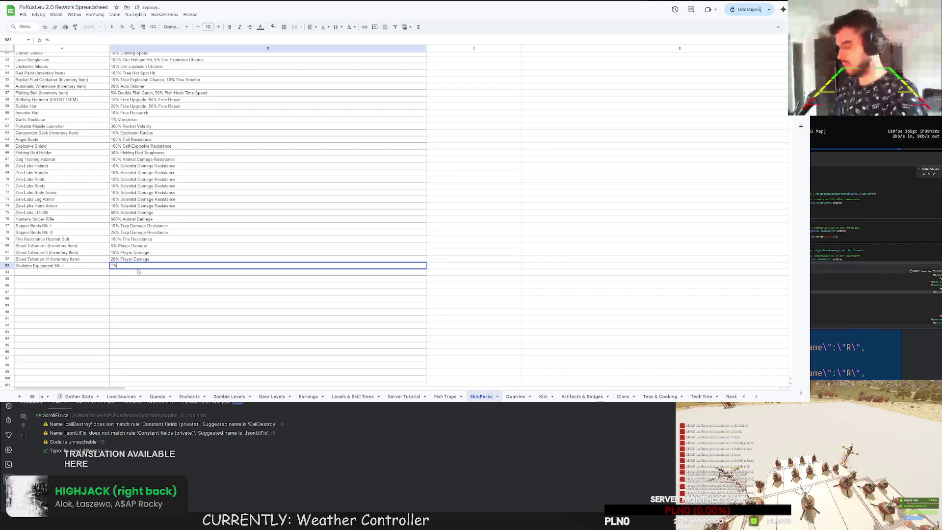
{"action": "type", "text": " Dodge"}
{"action": "key", "text": "shift+Left"}
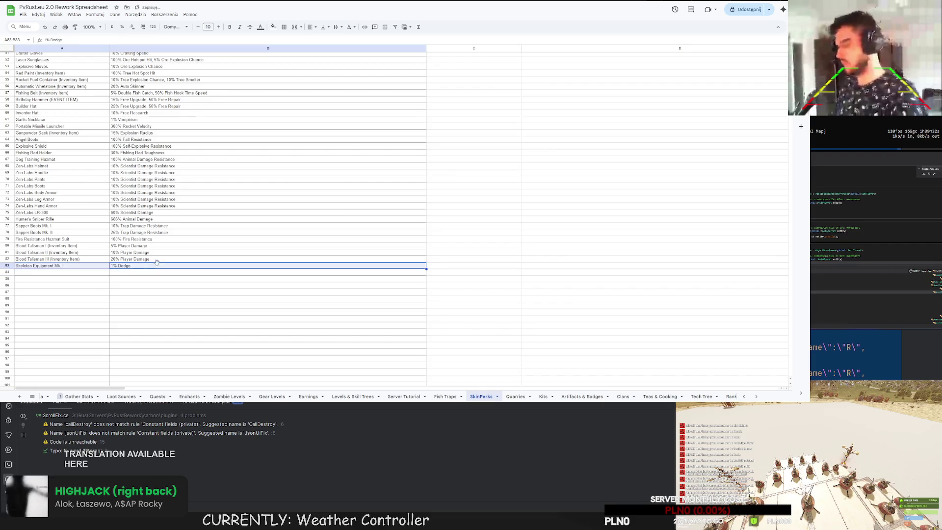
{"action": "left_click_drag", "start_coordinate": [427, 269], "coordinate": [425, 293]}
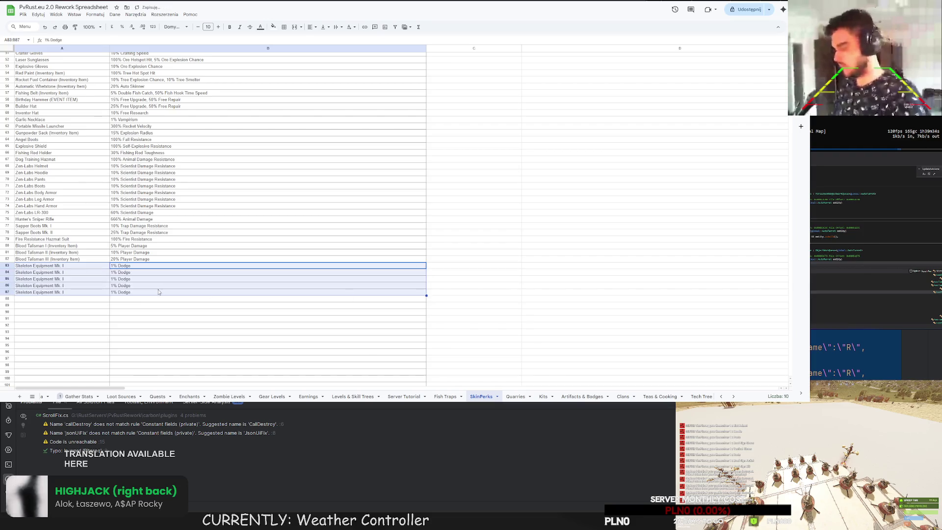
Rename the copied rows to Skeleton Equipment Mk. II, III, IV and V.
{"action": "left_click", "coordinate": [63, 273]}
{"action": "double_click", "coordinate": [72, 271]}
{"action": "type", "text": "I"}
{"action": "key", "text": "Return"}
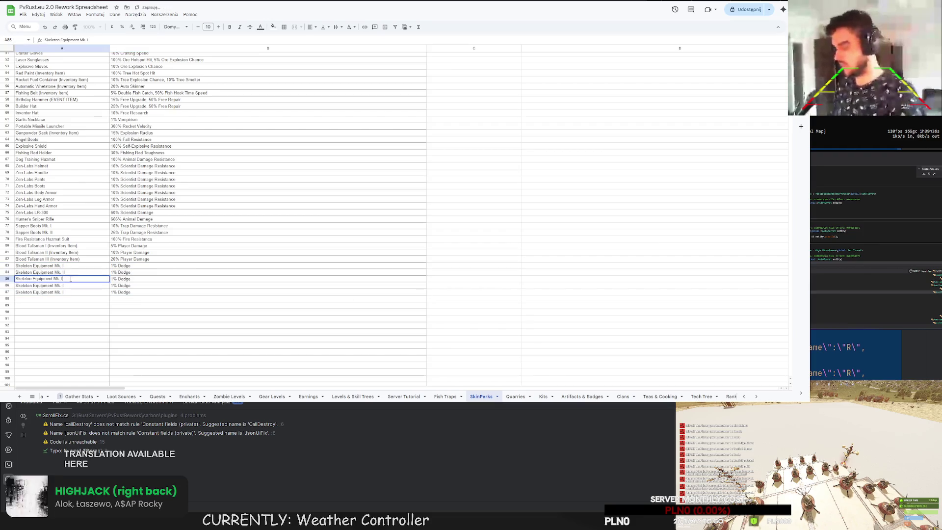
{"action": "key", "text": "Return"}
{"action": "double_click", "coordinate": [73, 286]}
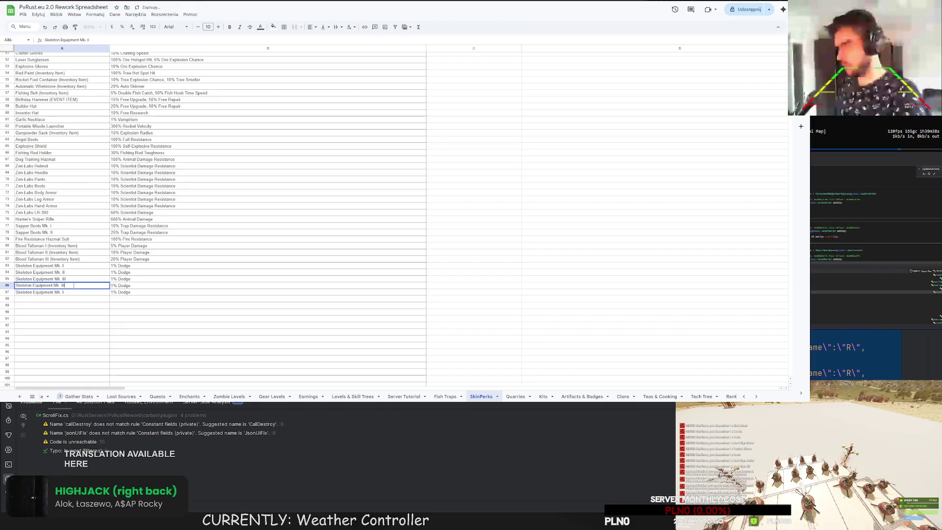
{"action": "key", "text": "BackSpace"}
{"action": "key", "text": "BackSpace"}
{"action": "type", "text": "V"}
{"action": "key", "text": "Return"}
{"action": "key", "text": "Return"}
{"action": "key", "text": "BackSpace"}
{"action": "type", "text": "V"}
{"action": "key", "text": "Return"}
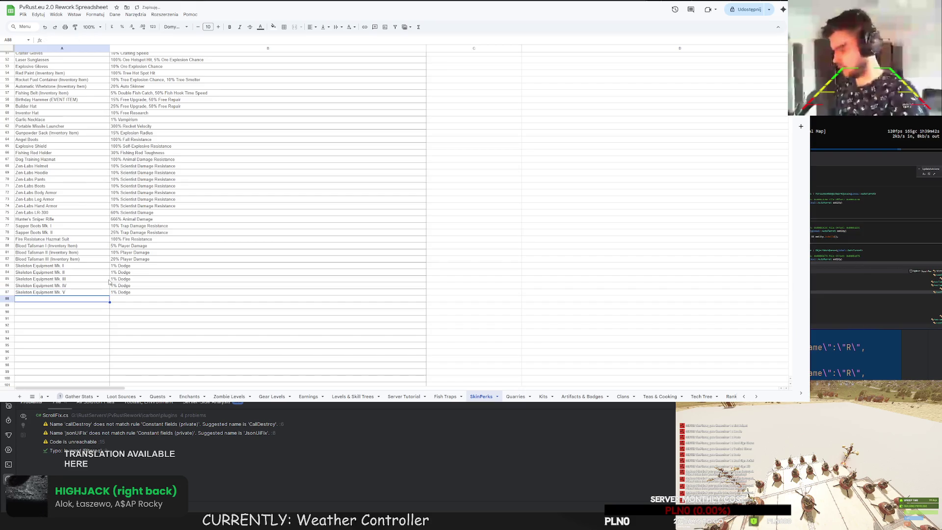
Raise the copied bonuses to 2% and 3% Dodge.
{"action": "left_click", "coordinate": [112, 273]}
{"action": "type", "text": "2"}
{"action": "key", "text": "Return"}
{"action": "type", "text": "3"}
{"action": "key", "text": "Return"}
{"action": "type", "text": "4"}
{"action": "key", "text": "Return"}
{"action": "type", "text": "5"}
{"action": "key", "text": "Return"}
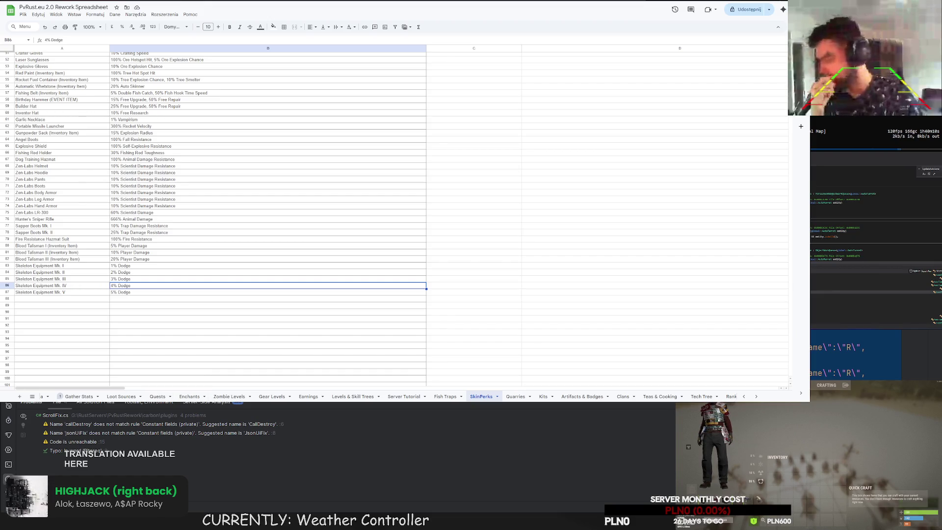
Reword the first three Skeleton bonuses to read Player Attack Dodge.
{"action": "left_click", "coordinate": [131, 268]}
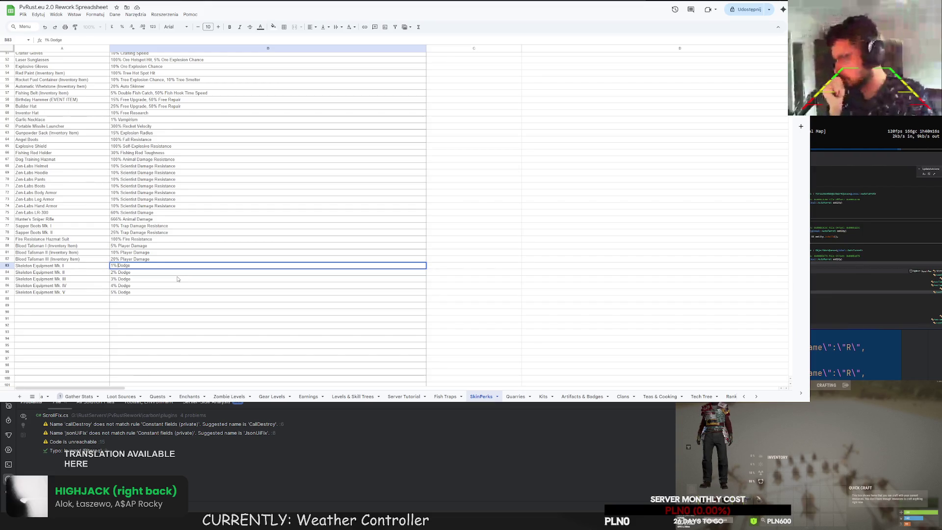
{"action": "type", "text": "Player Att"}
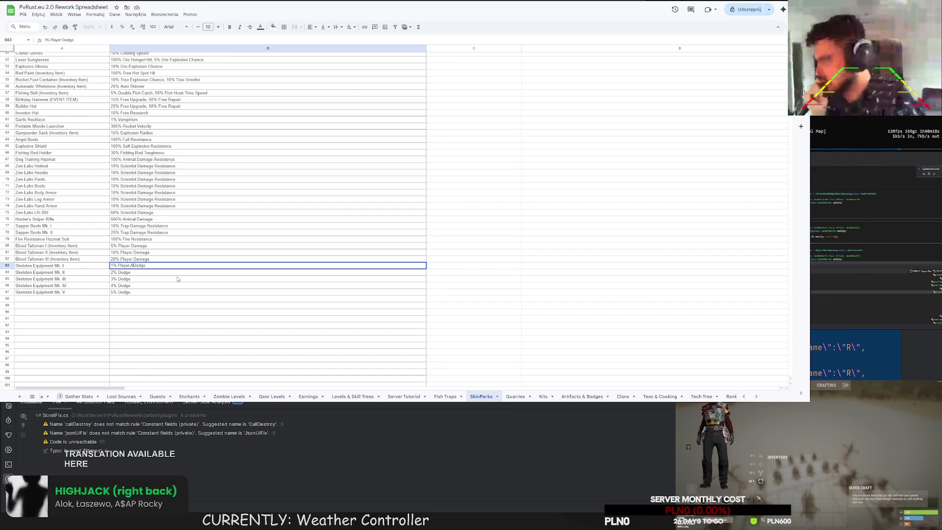
{"action": "type", "text": "ack"}
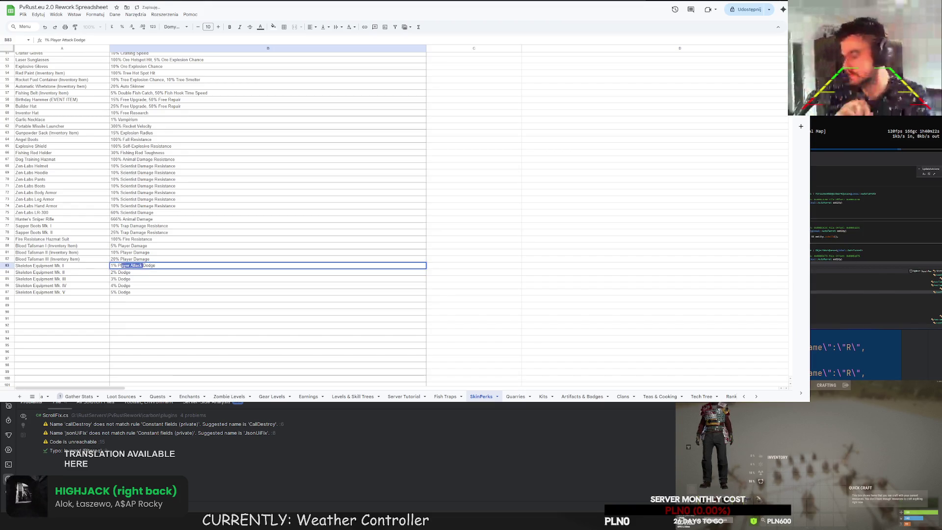
{"action": "key", "text": "Return"}
{"action": "key", "text": "Return"}
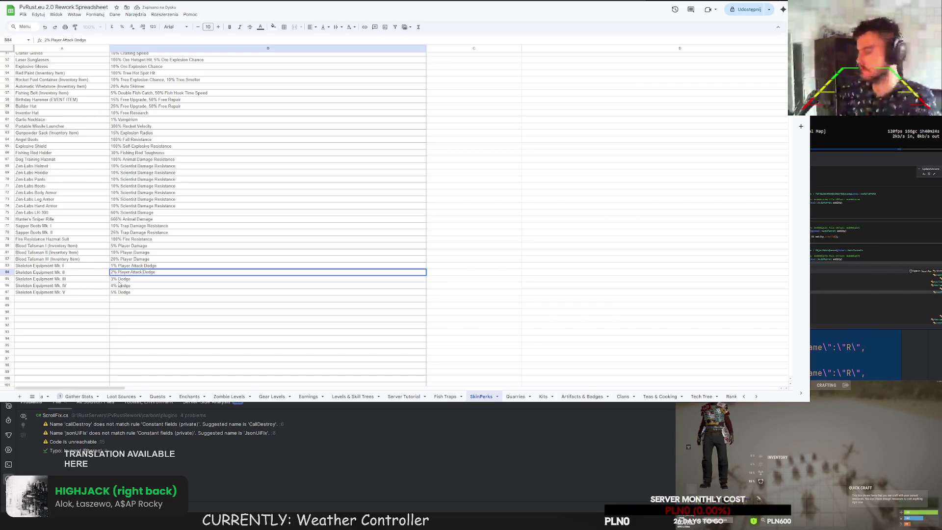
{"action": "key", "text": "ctrl+v"}
{"action": "key", "text": "Return"}
{"action": "double_click", "coordinate": [118, 279]}
{"action": "type", "text": "Player Attack"}
{"action": "key", "text": "Return"}
Reword the fourth and fifth Skeleton bonuses to Player Attack Dodge and check the last one.
{"action": "key", "text": "ctrl+v"}
{"action": "key", "text": "Return"}
{"action": "double_click", "coordinate": [118, 292]}
{"action": "type", "text": "Player Attack Dodge"}
{"action": "key", "text": "Return"}
{"action": "left_click", "coordinate": [158, 280]}
{"action": "key", "text": "Up"}
{"action": "left_click", "coordinate": [181, 291]}
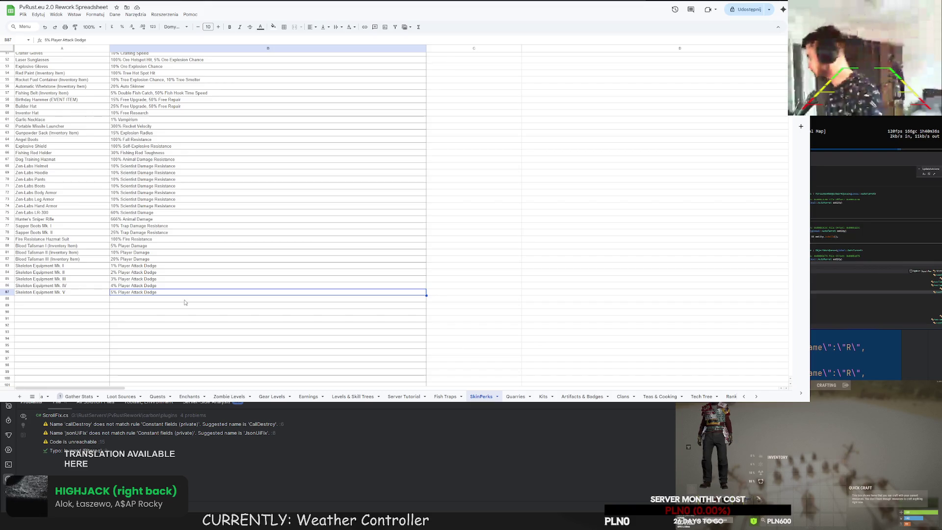
Undo the Player Attack rewording so B83:B87 read plain 1%–5% Dodge again.
{"action": "key", "text": "ctrl+z"}
{"action": "key", "text": "ctrl+z"}
{"action": "key", "text": "ctrl+z"}
{"action": "key", "text": "ctrl+z"}
{"action": "key", "text": "ctrl+z"}
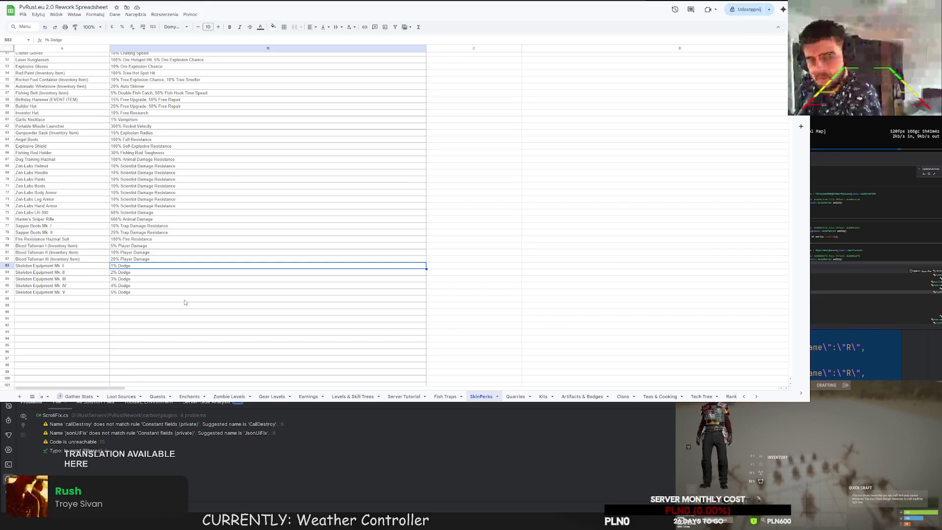
{"action": "key", "text": "Return"}
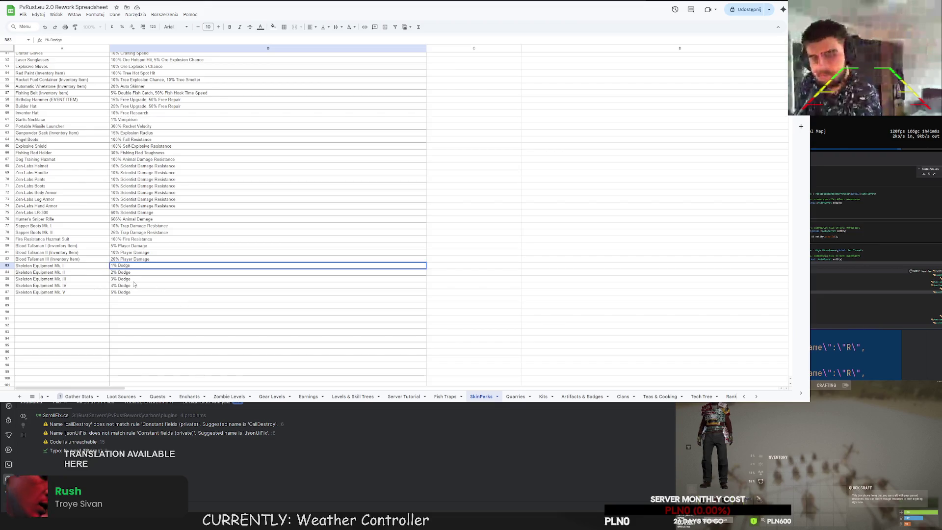
Enter Tank Shield in row 88 with a 50 Health bonus, without a plus sign.
{"action": "left_click", "coordinate": [79, 300]}
{"action": "key", "text": "Return"}
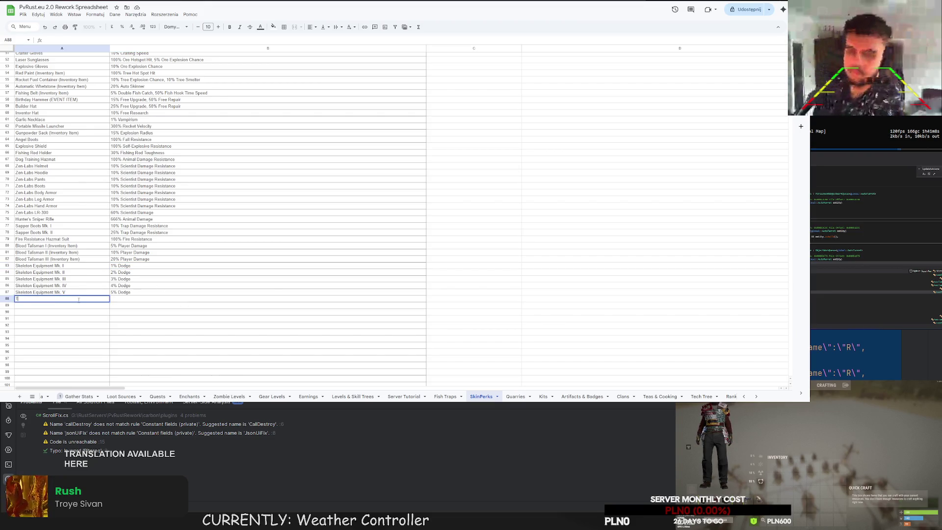
{"action": "type", "text": "Tank Shield"}
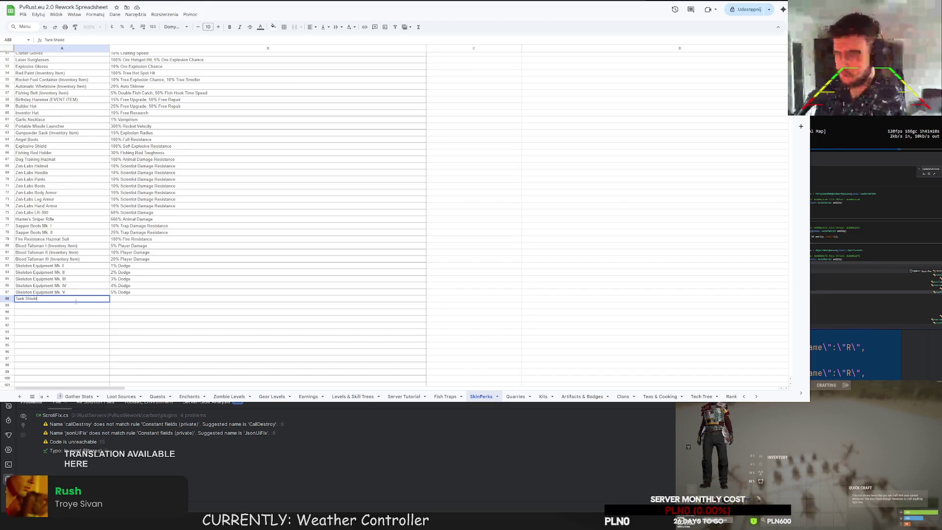
{"action": "left_click", "coordinate": [141, 299]}
{"action": "key", "text": "Return"}
{"action": "type", "text": "50"}
{"action": "key", "text": "BackSpace"}
{"action": "key", "text": "BackSpace"}
{"action": "key", "text": "BackSpace"}
{"action": "type", "text": "50 H"}
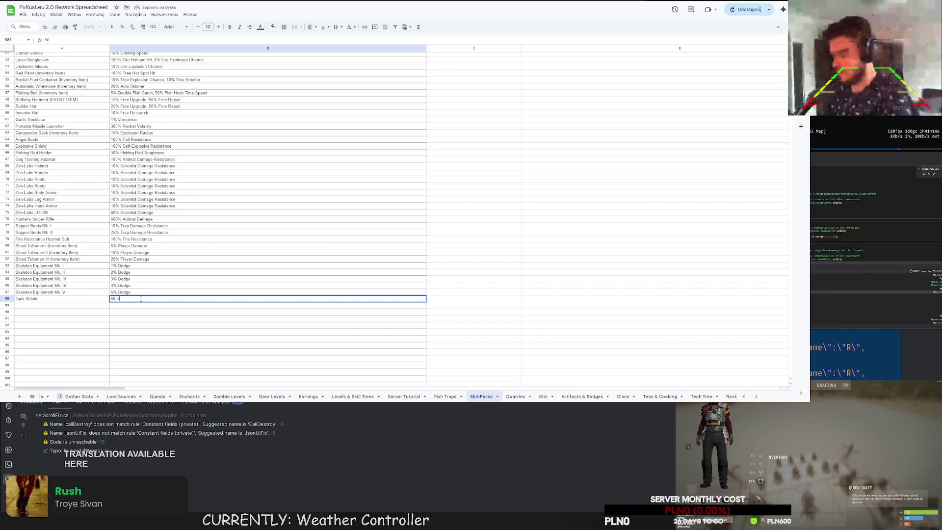
{"action": "key", "text": "Return"}
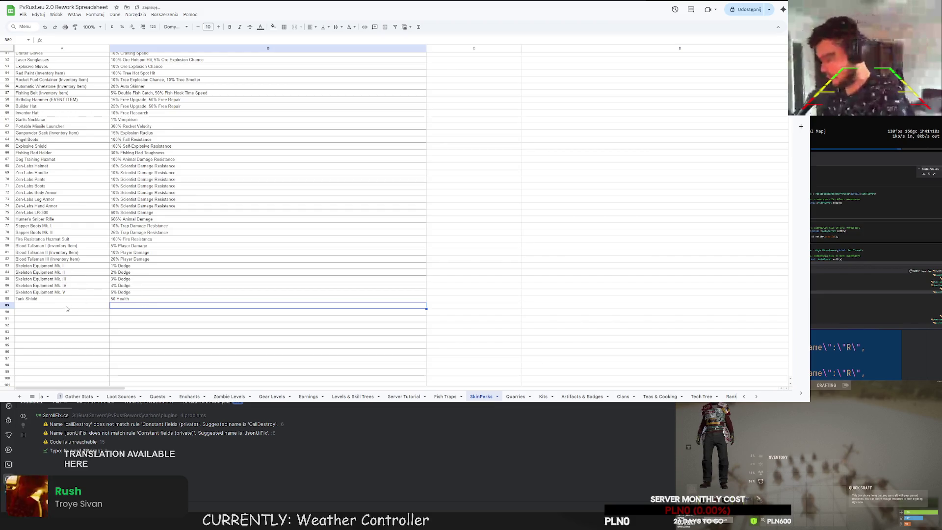
{"action": "left_click", "coordinate": [67, 307]}
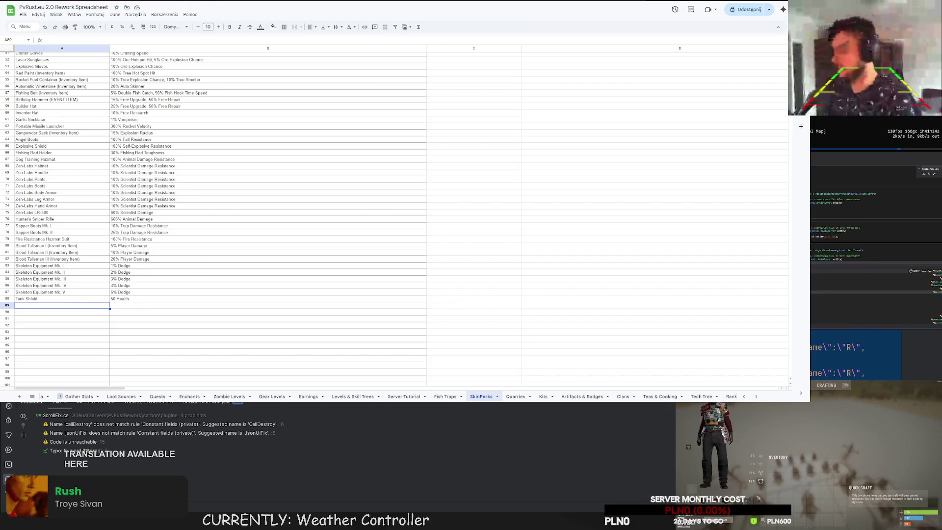
{"action": "key", "text": "q"}
{"action": "scroll", "coordinate": [854, 444], "scroll_direction": "up", "scroll_amount": 1}
{"action": "key", "text": "Tab"}
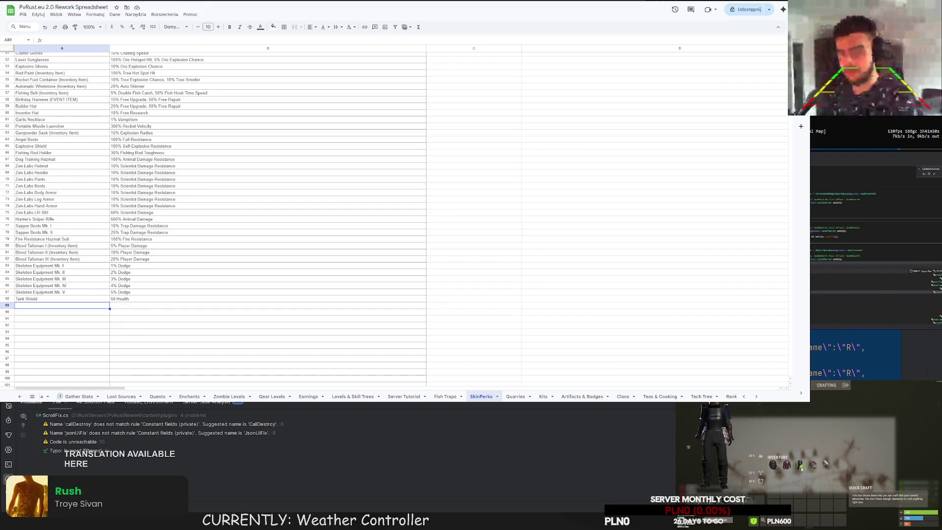
{"action": "type", "text": "q"}
{"action": "type", "text": "hield"}
{"action": "key", "text": "Tab"}
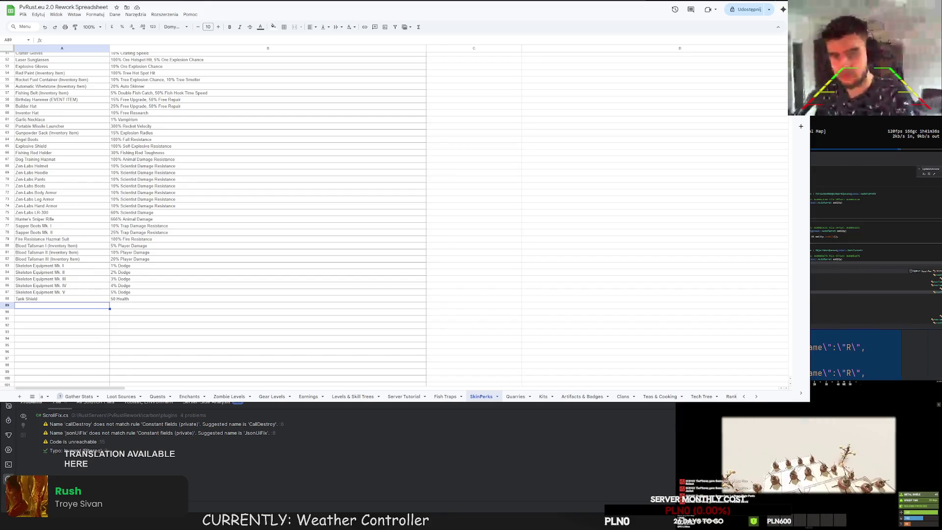
{"action": "key", "text": "Tab"}
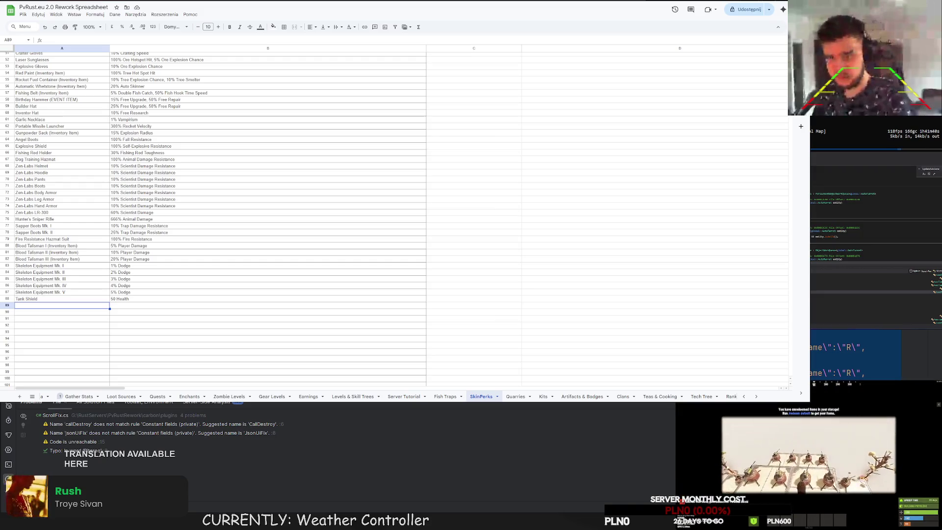
{"action": "key", "text": "Tab"}
{"action": "type", "text": "qglove"}
{"action": "key", "text": "Tab"}
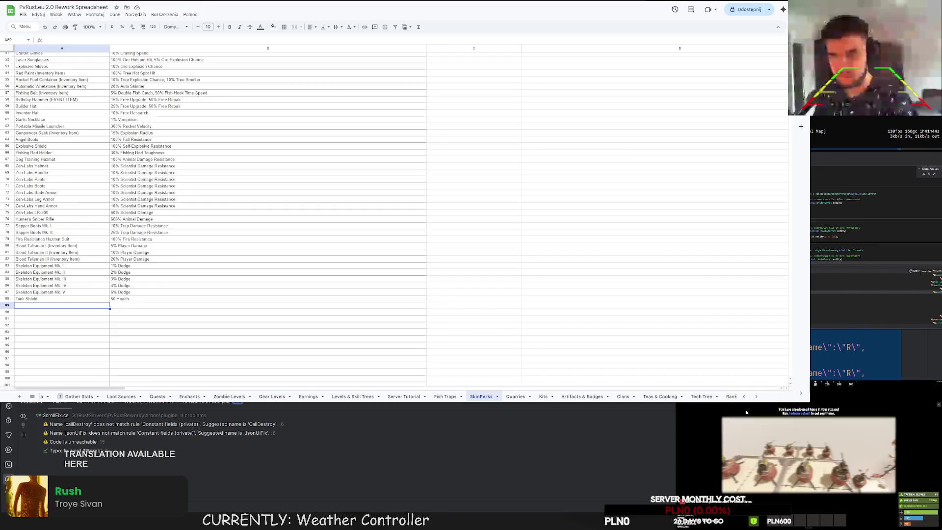
{"action": "left_click", "coordinate": [786, 478]}
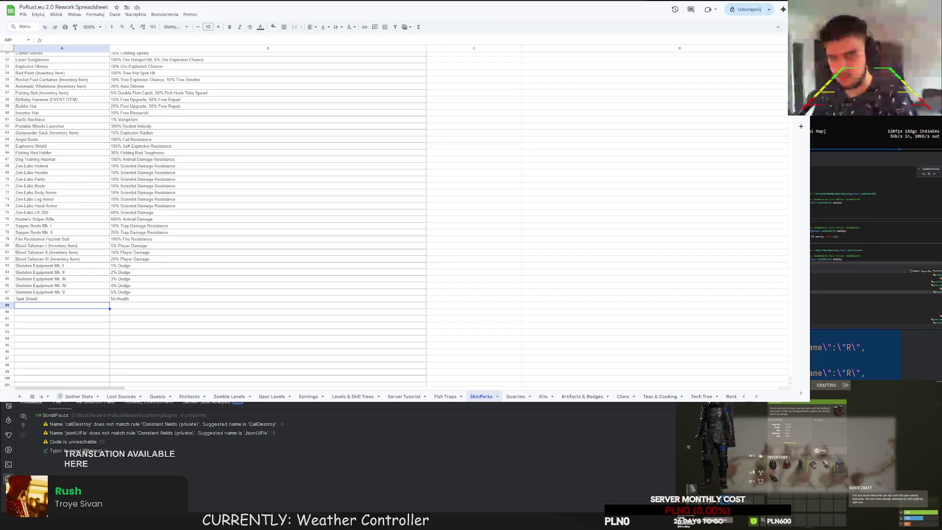
{"action": "key", "text": "q"}
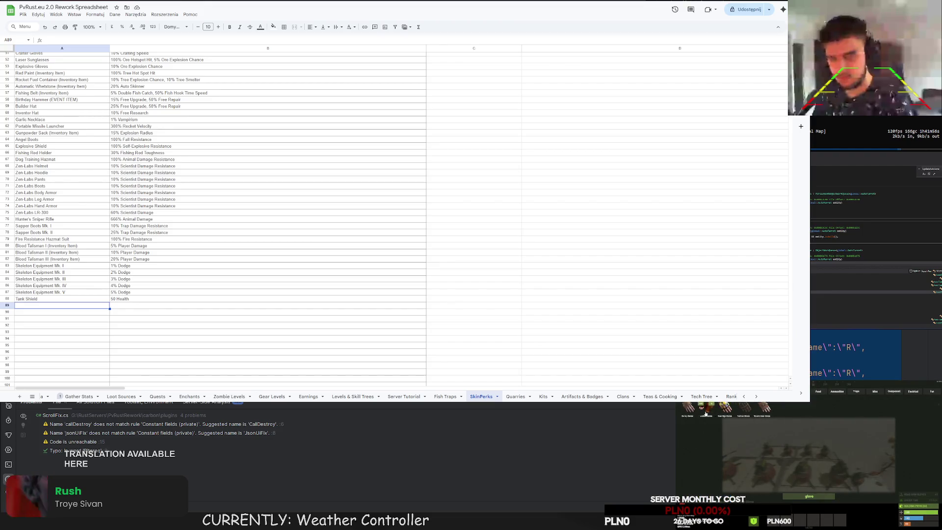
{"action": "key", "text": "Tab"}
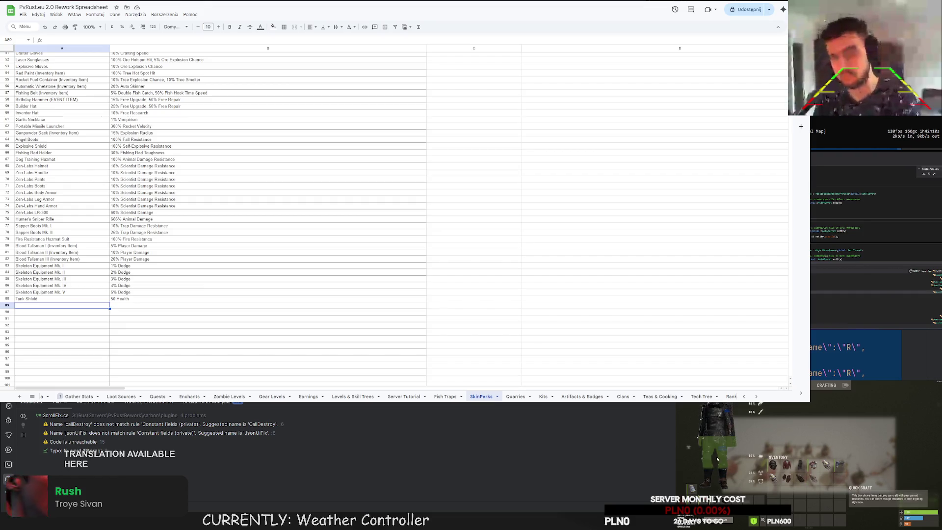
{"action": "double_click", "coordinate": [76, 308]}
{"action": "type", "text": "Tank"}
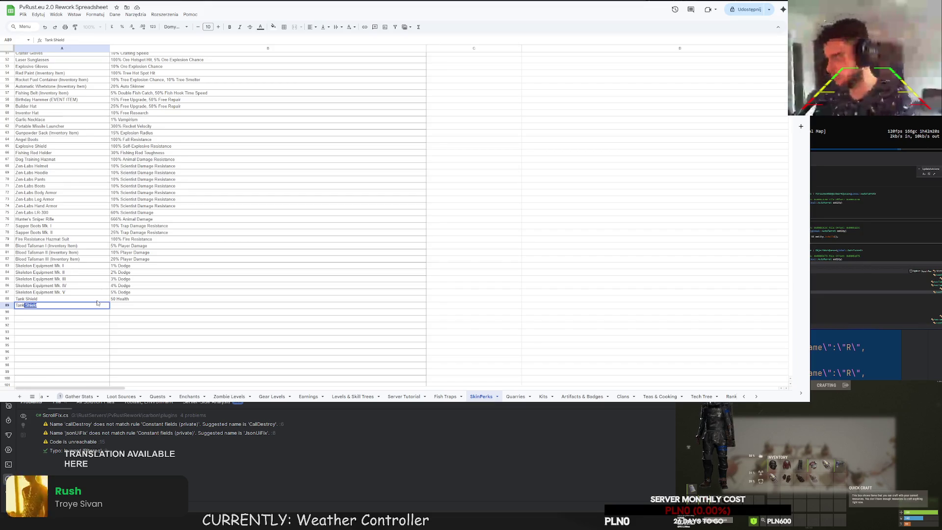
Enter Tank Leggings in row 89, correcting its bonus from 50 Health to 30 Health.
{"action": "key", "text": "BackSpace"}
{"action": "type", "text": "Leggings"}
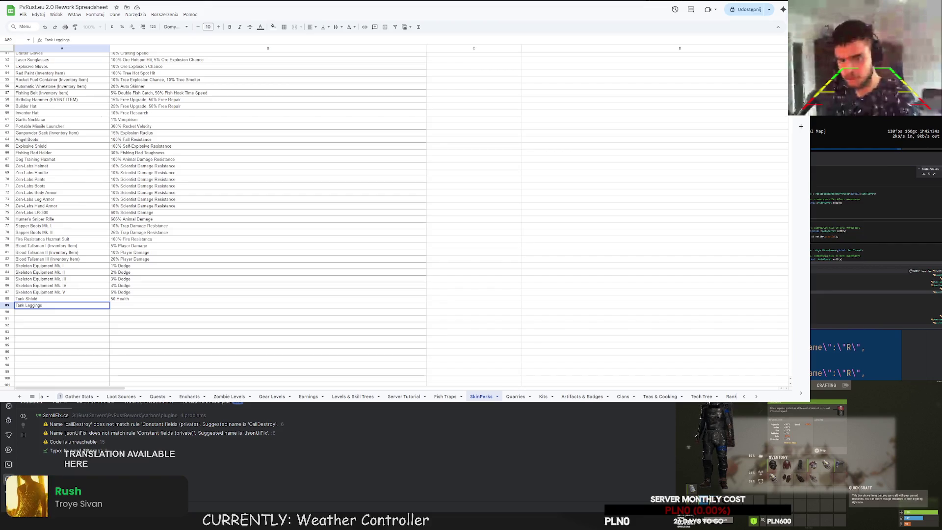
{"action": "key", "text": "Tab"}
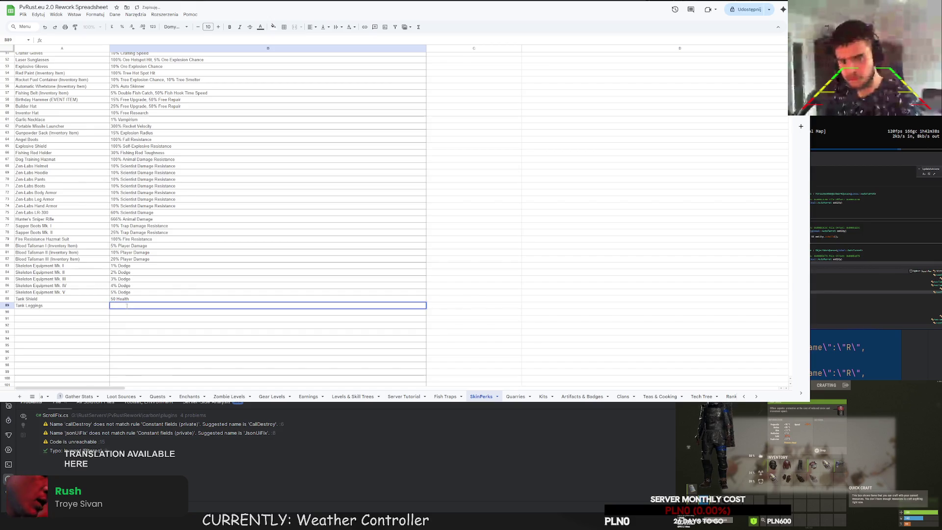
{"action": "type", "text": "50 Health"}
{"action": "key", "text": "Return"}
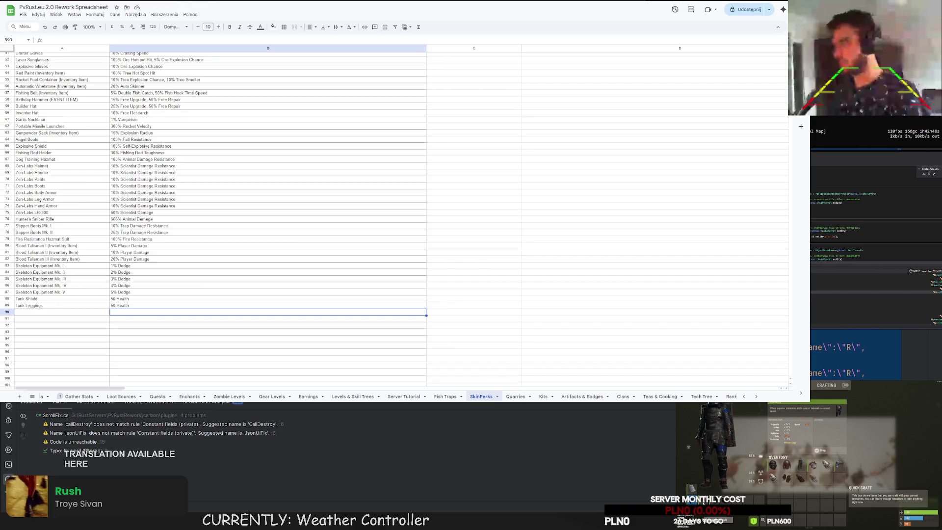
{"action": "key", "text": "Up"}
{"action": "key", "text": "Up"}
{"action": "key", "text": "Down"}
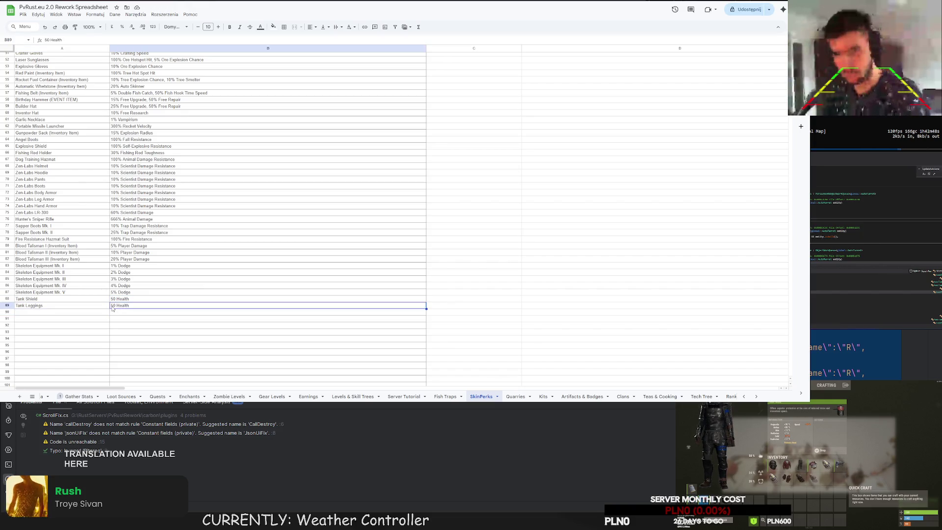
{"action": "key", "text": "Return"}
{"action": "type", "text": "30 Health"}
{"action": "key", "text": "Return"}
Enter Tank Chestplate in row 90 with a 60 Health bonus.
{"action": "left_click", "coordinate": [80, 311]}
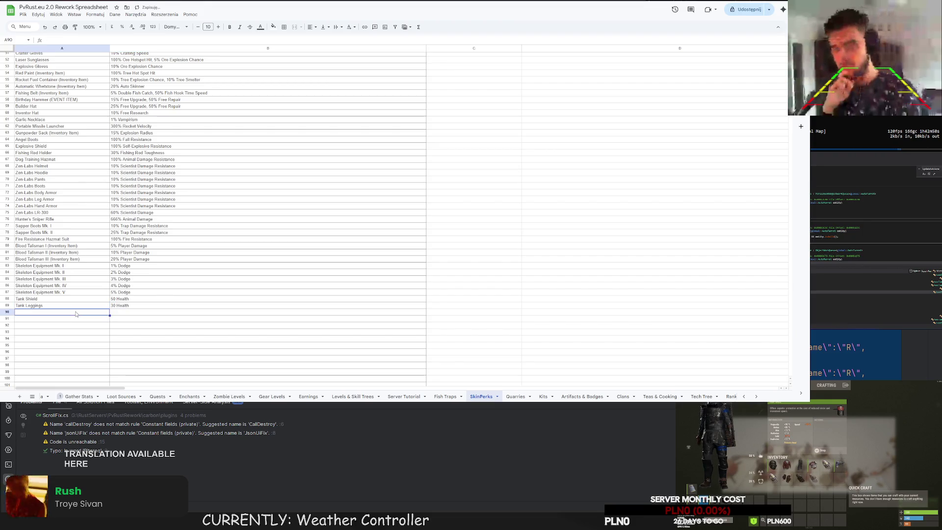
{"action": "type", "text": "Tank Sh"}
{"action": "key", "text": "BackSpace"}
{"action": "key", "text": "BackSpace"}
{"action": "type", "text": "Chestplate"}
{"action": "key", "text": "Return"}
{"action": "left_click", "coordinate": [116, 313]}
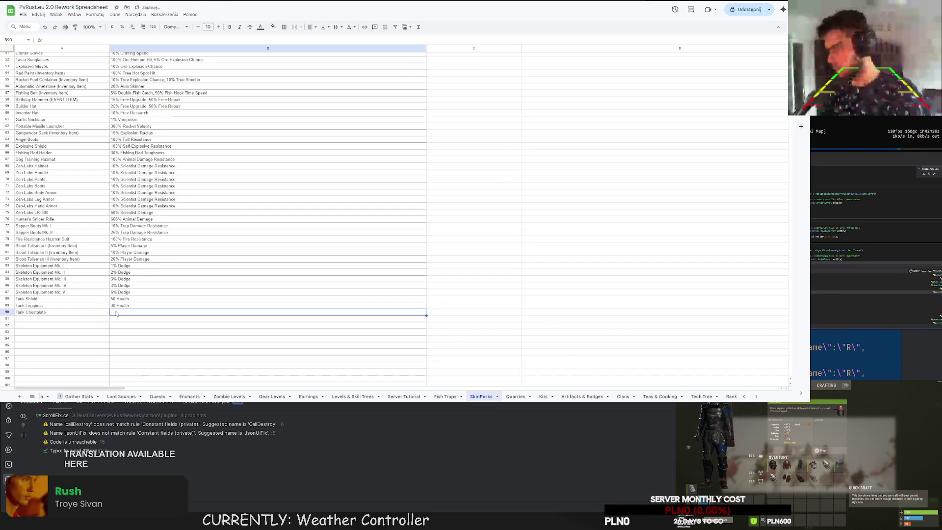
{"action": "type", "text": "5"}
{"action": "type", "text": "0"}
{"action": "type", "text": "th"}
{"action": "key", "text": "Return"}
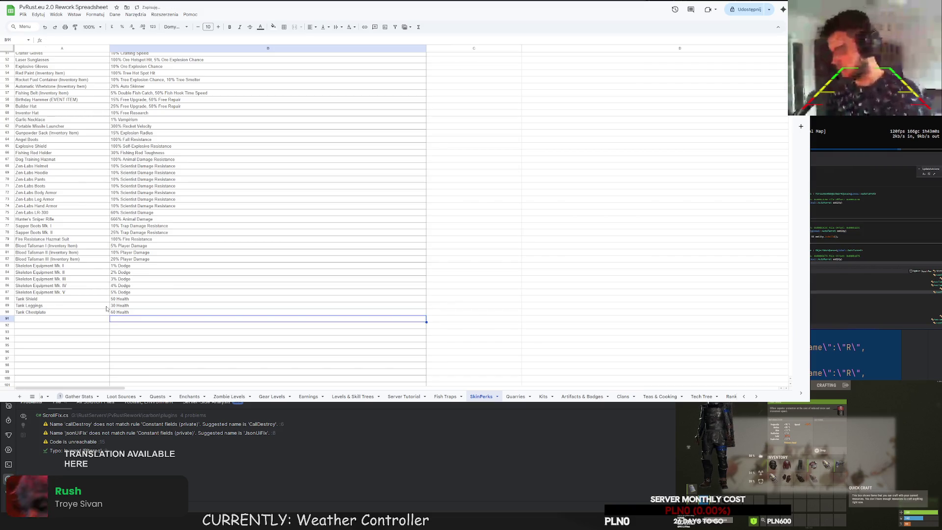
Enter Tank Helmet in row 91 with a 45 health bonus.
{"action": "left_click", "coordinate": [57, 317]}
{"action": "type", "text": "H"}
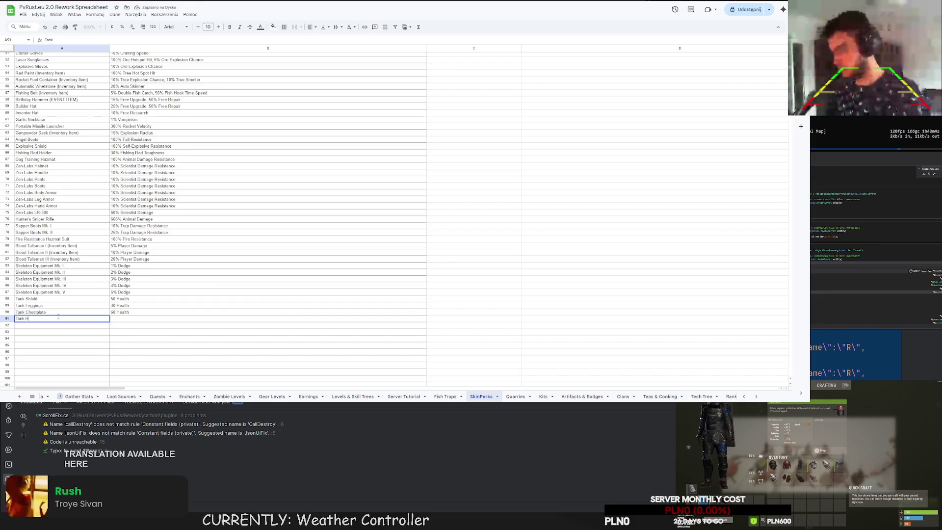
{"action": "type", "text": "elmet"}
{"action": "key", "text": "Tab"}
{"action": "type", "text": "15alth"}
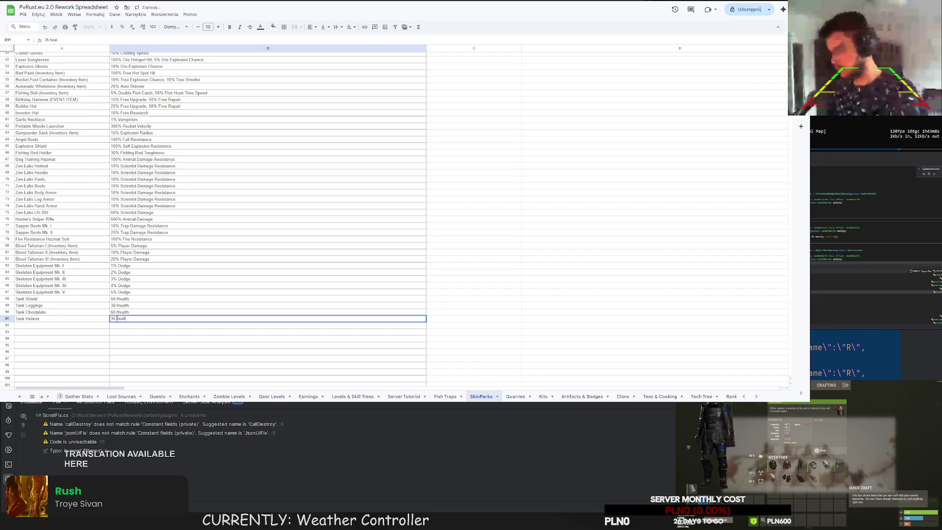
{"action": "key", "text": "Return"}
{"action": "left_click", "coordinate": [126, 318]}
{"action": "type", "text": "45 Health"}
{"action": "key", "text": "Return"}
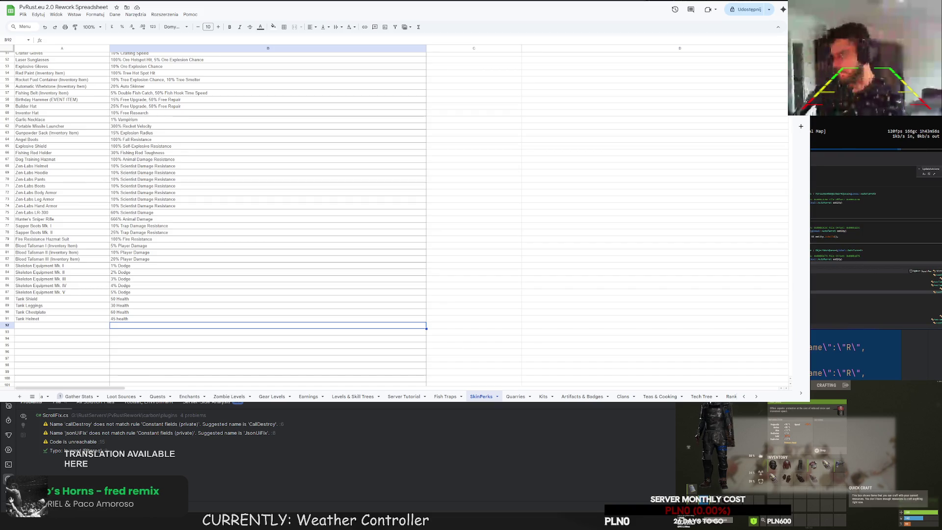
Capitalise Health in Tank Helmet's 45 Health bonus.
{"action": "left_click", "coordinate": [116, 321]}
{"action": "double_click", "coordinate": [117, 321]}
{"action": "type", "text": "Health"}
{"action": "key", "text": "Return"}
{"action": "scroll", "coordinate": [513, 226], "scroll_direction": "up", "scroll_amount": 5}
{"action": "scroll", "coordinate": [513, 225], "scroll_direction": "up", "scroll_amount": 2}
Clear the PVP WEAPONS AND CLOTHING and MORE HEALTH BONUS INVENTORY notes from column C.
{"action": "left_click", "coordinate": [482, 136]}
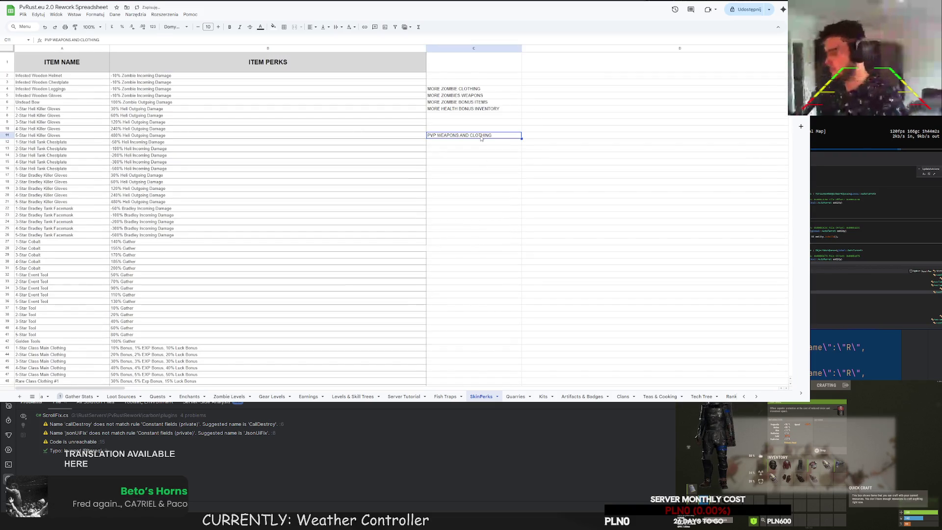
{"action": "key", "text": "Delete"}
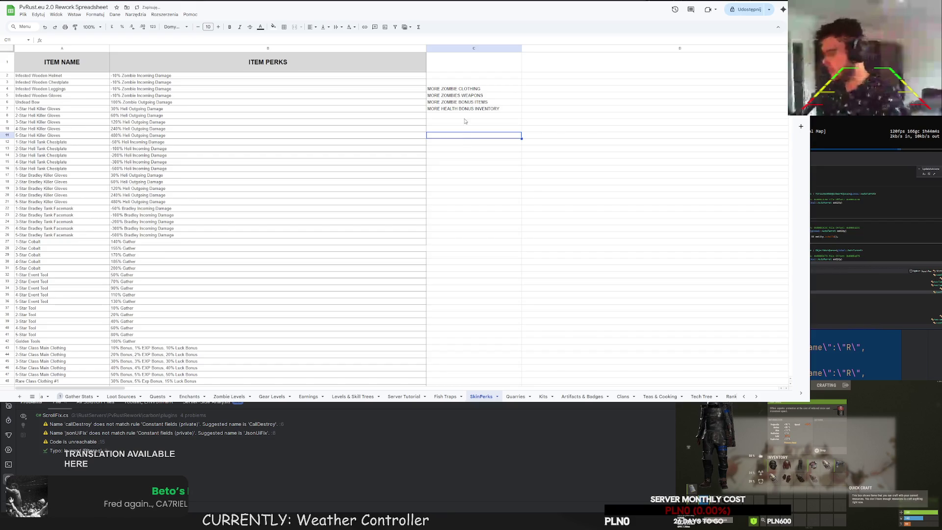
{"action": "left_click", "coordinate": [452, 108]}
{"action": "key", "text": "Delete"}
{"action": "scroll", "coordinate": [291, 206], "scroll_direction": "down", "scroll_amount": 5}
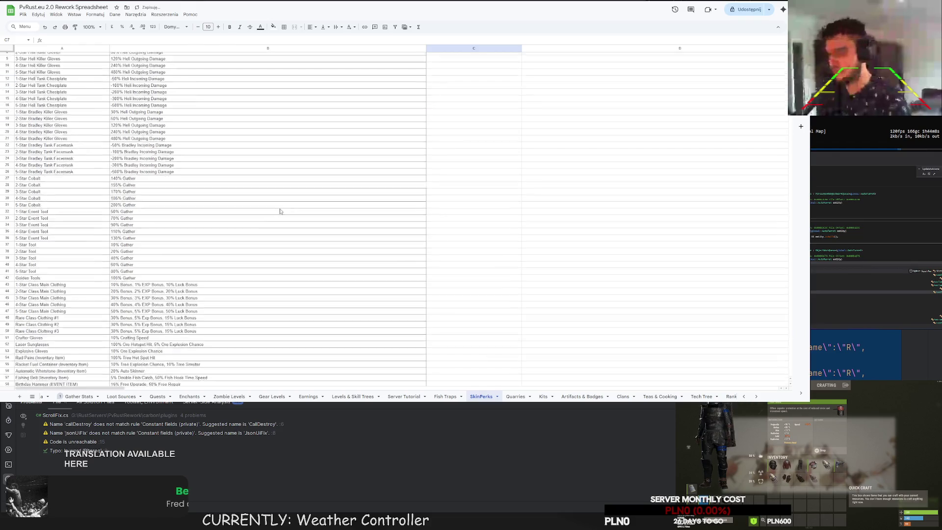
{"action": "scroll", "coordinate": [279, 211], "scroll_direction": "down", "scroll_amount": 5}
{"action": "scroll", "coordinate": [275, 219], "scroll_direction": "up", "scroll_amount": 3}
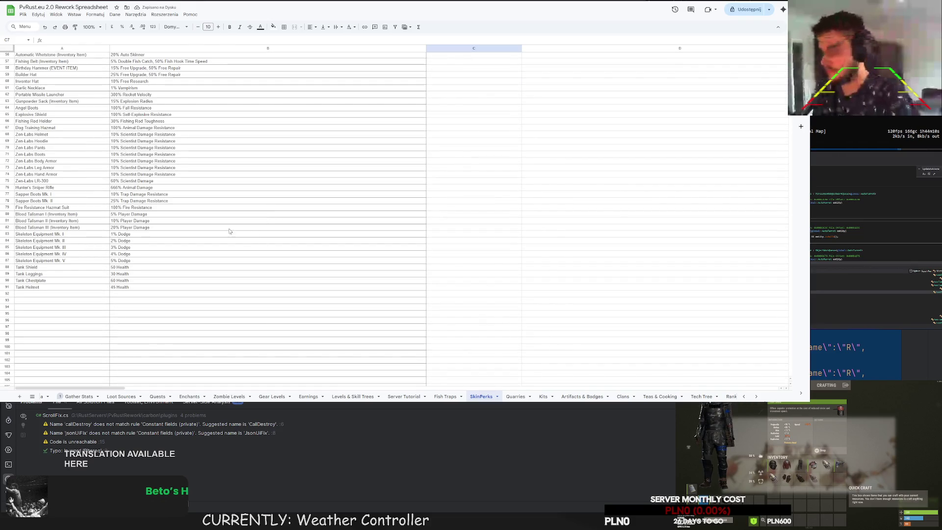
{"action": "left_click", "coordinate": [150, 215]}
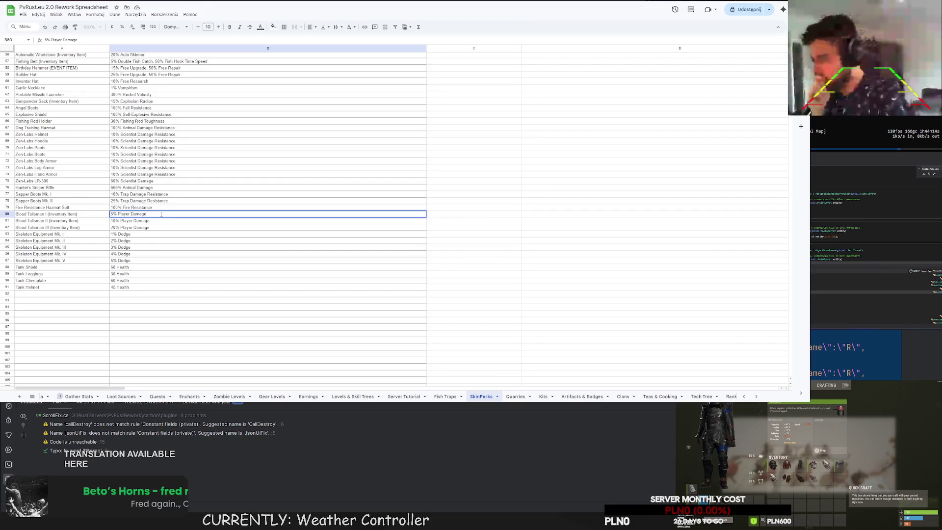
{"action": "type", "text": ", h"}
Append 5, 10 and 20 Health to the Blood Talisman I, II and III perks in B80:B82.
{"action": "key", "text": "Return"}
{"action": "double_click", "coordinate": [159, 223]}
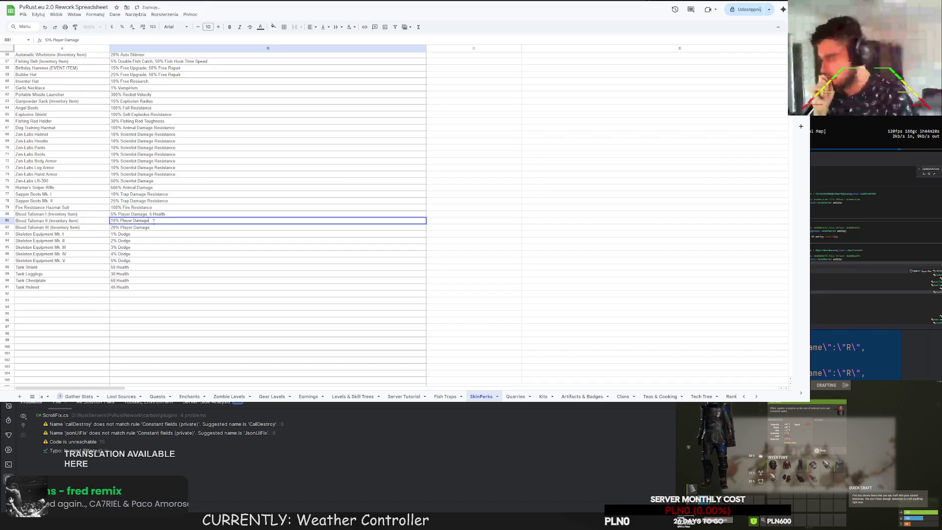
{"action": "type", "text": ", 10 Health"}
{"action": "key", "text": "Return"}
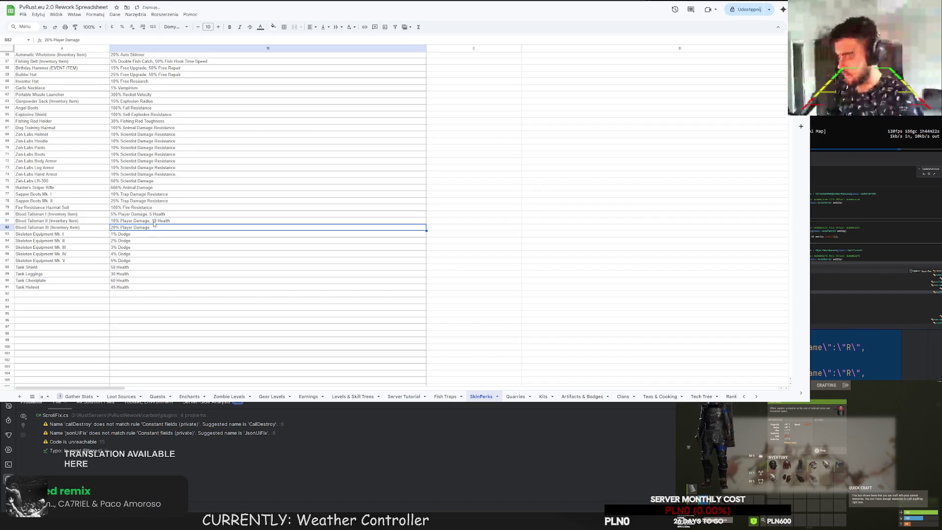
{"action": "double_click", "coordinate": [164, 226]}
{"action": "type", "text": "20 Health"}
{"action": "key", "text": "Return"}
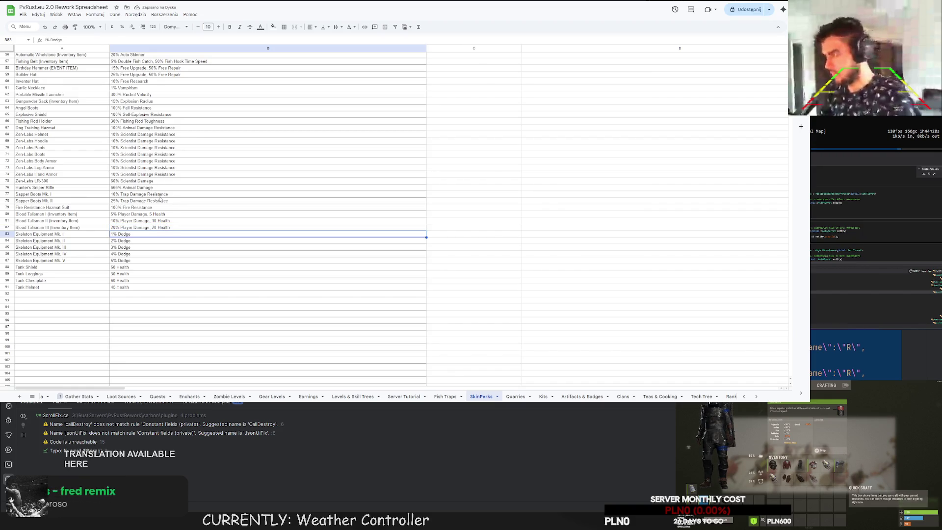
{"action": "scroll", "coordinate": [153, 200], "scroll_direction": "up", "scroll_amount": 2}
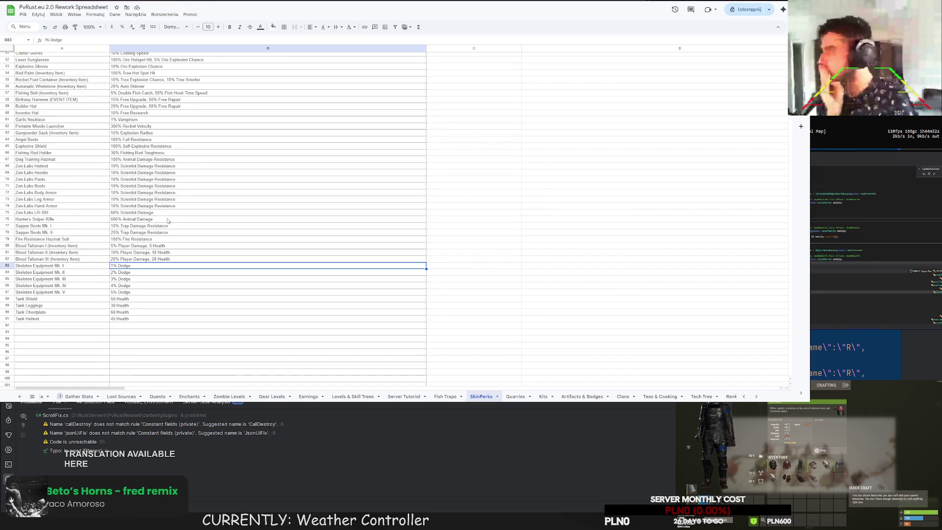
{"action": "scroll", "coordinate": [170, 229], "scroll_direction": "down", "scroll_amount": 3}
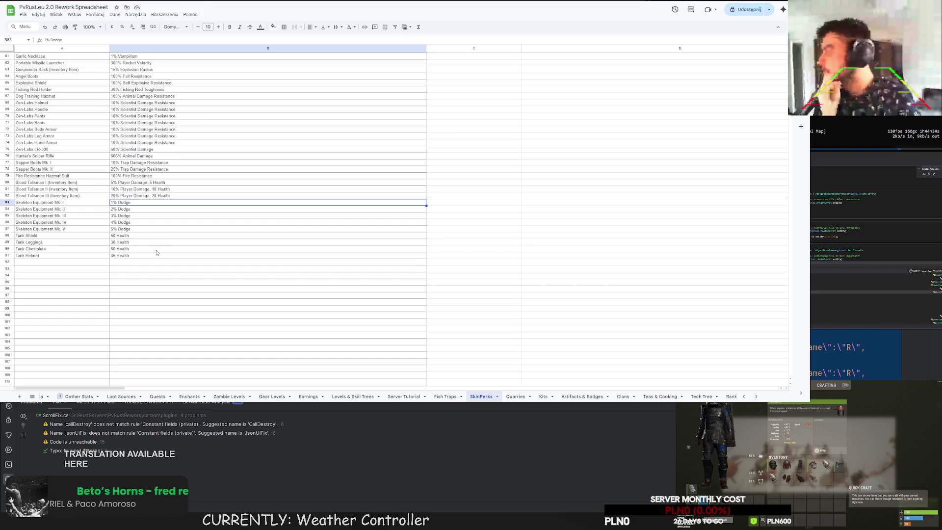
{"action": "scroll", "coordinate": [150, 260], "scroll_direction": "up", "scroll_amount": 8}
{"action": "scroll", "coordinate": [150, 260], "scroll_direction": "up", "scroll_amount": 5}
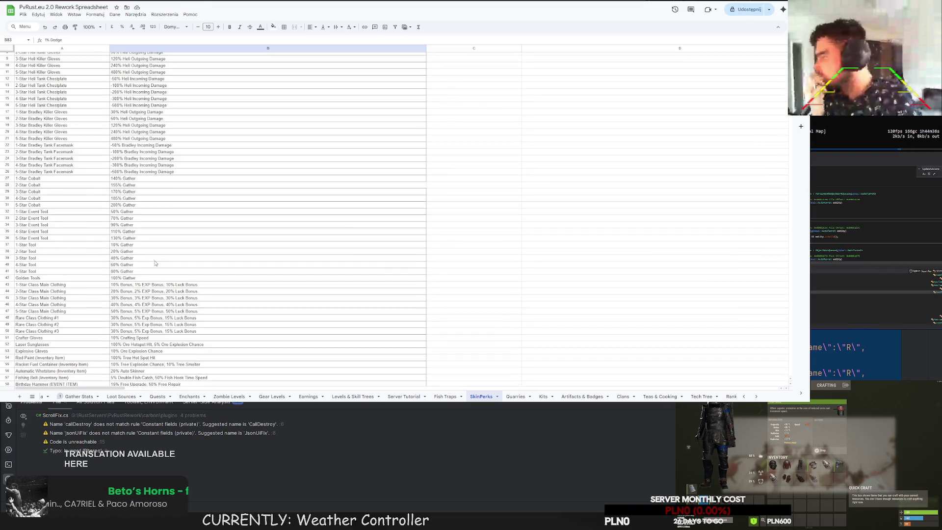
{"action": "scroll", "coordinate": [150, 260], "scroll_direction": "up", "scroll_amount": 7}
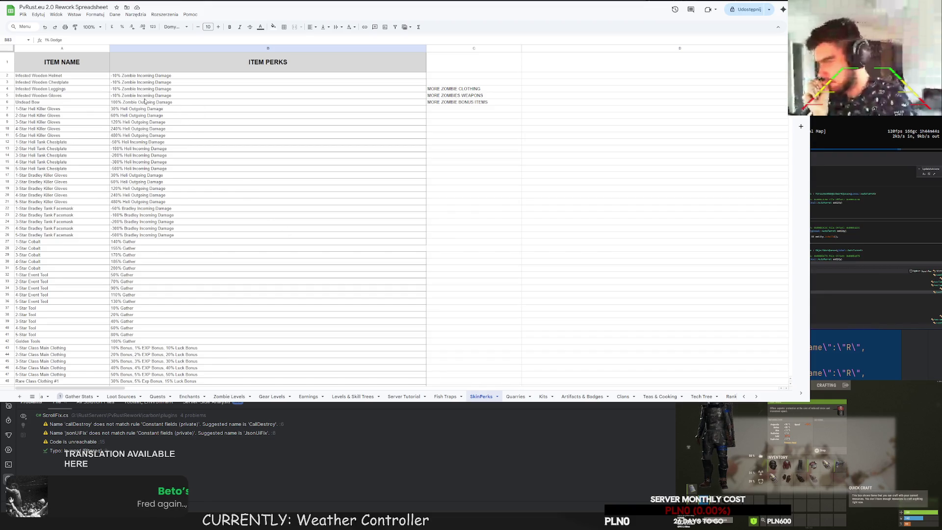
{"action": "scroll", "coordinate": [139, 96], "scroll_direction": "down", "scroll_amount": 5}
{"action": "scroll", "coordinate": [136, 111], "scroll_direction": "down", "scroll_amount": 5}
{"action": "scroll", "coordinate": [133, 129], "scroll_direction": "down", "scroll_amount": 5}
{"action": "scroll", "coordinate": [129, 148], "scroll_direction": "up", "scroll_amount": 15}
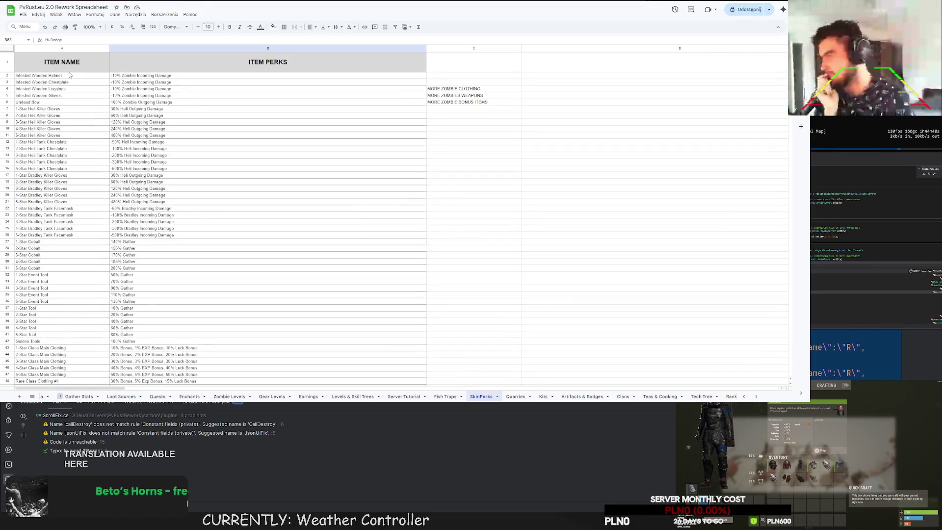
{"action": "left_click_drag", "start_coordinate": [71, 76], "coordinate": [126, 98]}
Paste the Infected Wooden rows into row 92 below Tank Helmet.
{"action": "key", "text": "ctrl+c"}
{"action": "scroll", "coordinate": [125, 98], "scroll_direction": "down", "scroll_amount": 10}
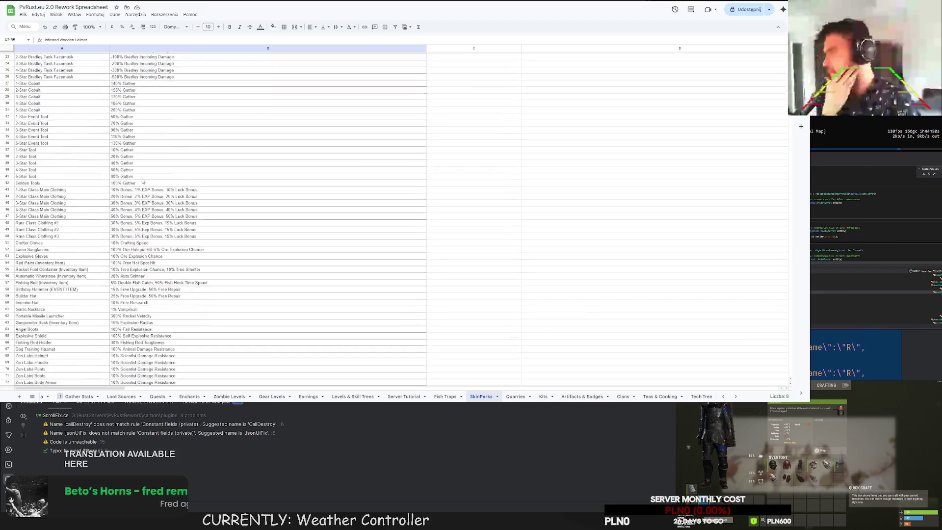
{"action": "scroll", "coordinate": [89, 147], "scroll_direction": "down", "scroll_amount": 8}
{"action": "left_click", "coordinate": [58, 168]}
{"action": "key", "text": "ctrl+v"}
Rename the first pasted row Infected Roadsign Jacket and set its damage value to -25%.
{"action": "left_click", "coordinate": [47, 169]}
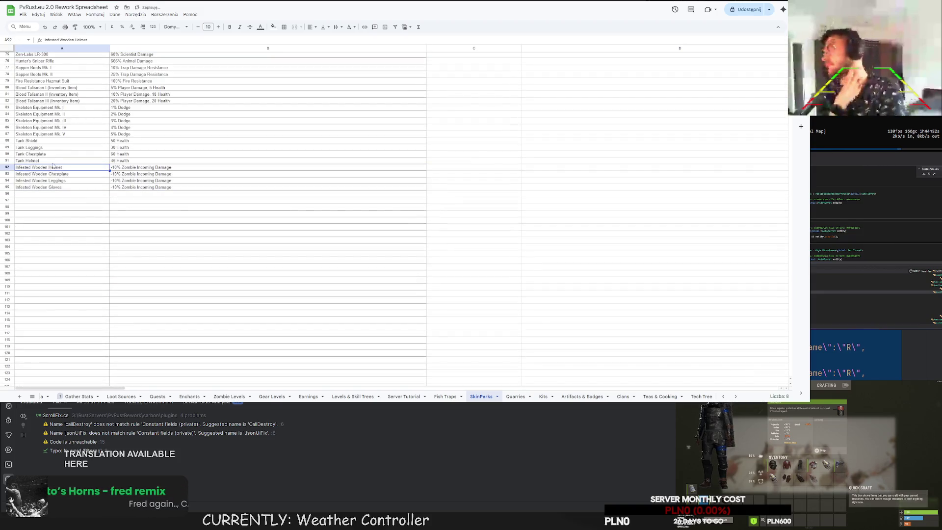
{"action": "double_click", "coordinate": [47, 168]}
{"action": "key", "text": "ctrl+shift+Left"}
{"action": "key", "text": "ctrl+shift+Left"}
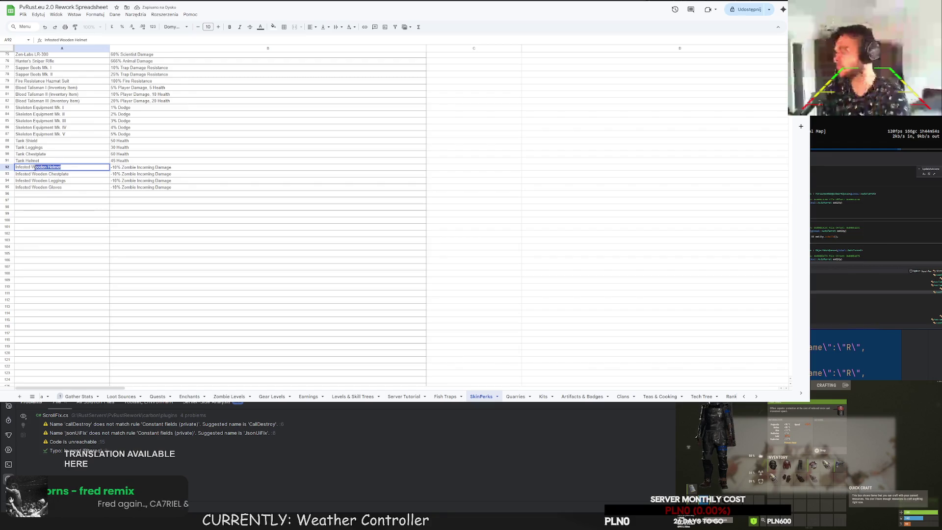
{"action": "type", "text": "Raider"}
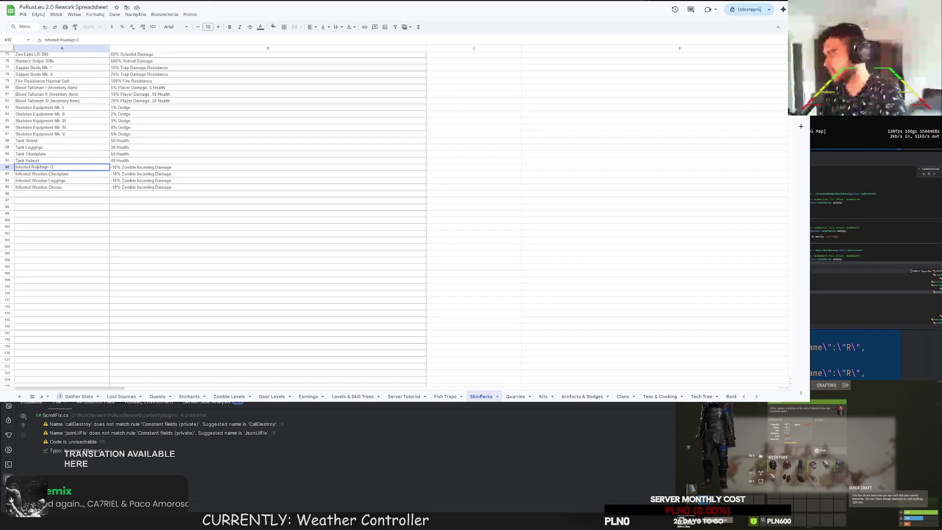
{"action": "key", "text": "BackSpace"}
{"action": "key", "text": "BackSpace"}
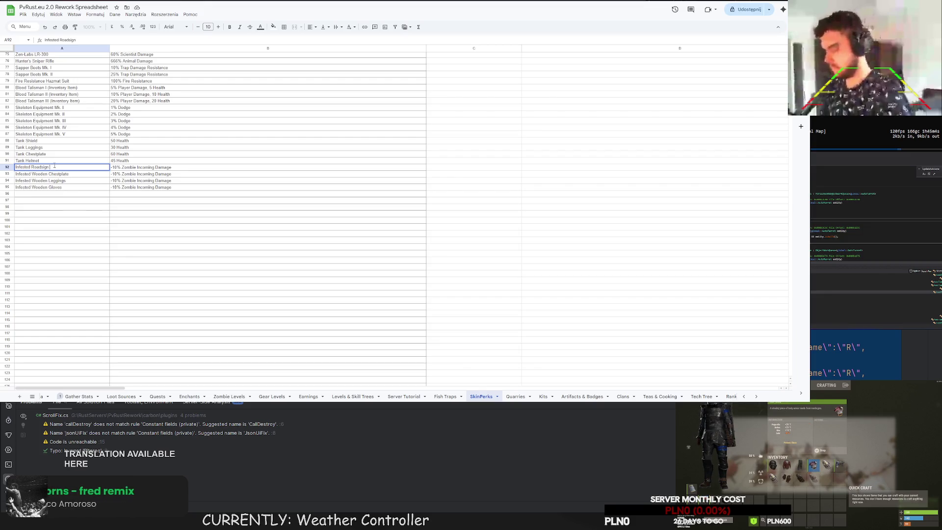
{"action": "type", "text": "Jacket"}
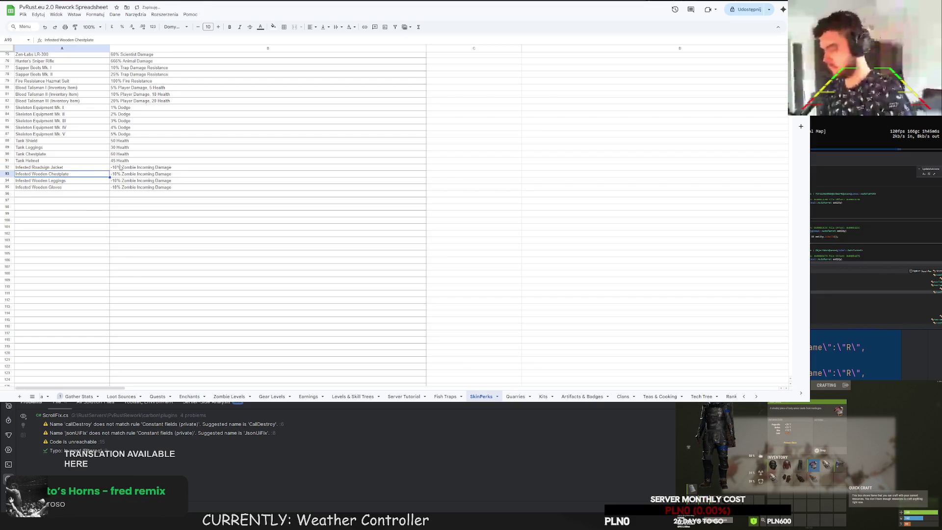
{"action": "key", "text": "Tab"}
{"action": "double_click", "coordinate": [117, 168]}
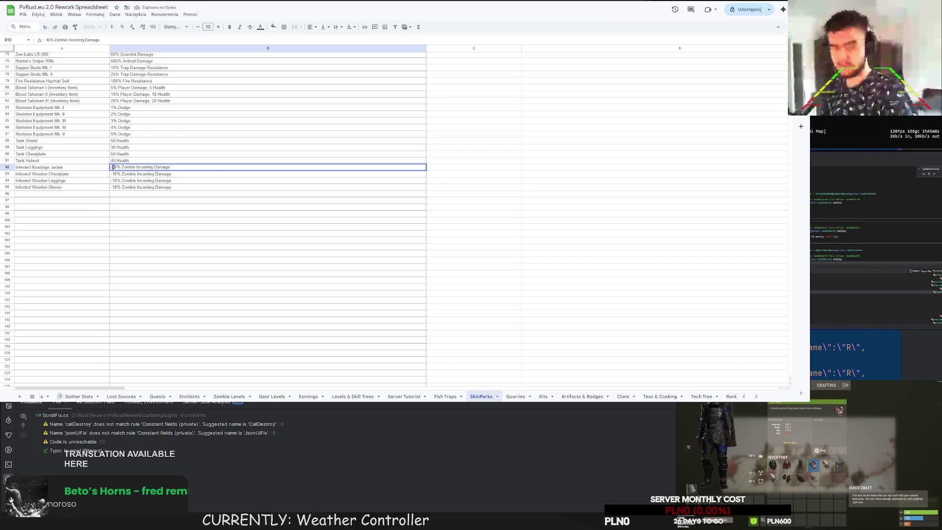
{"action": "key", "text": "BackSpace"}
{"action": "type", "text": "2"}
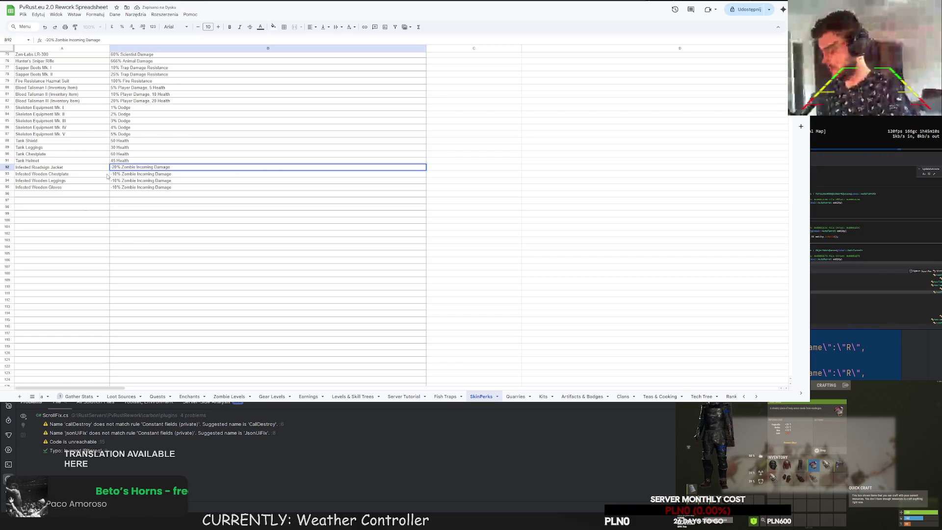
{"action": "left_click", "coordinate": [85, 174]}
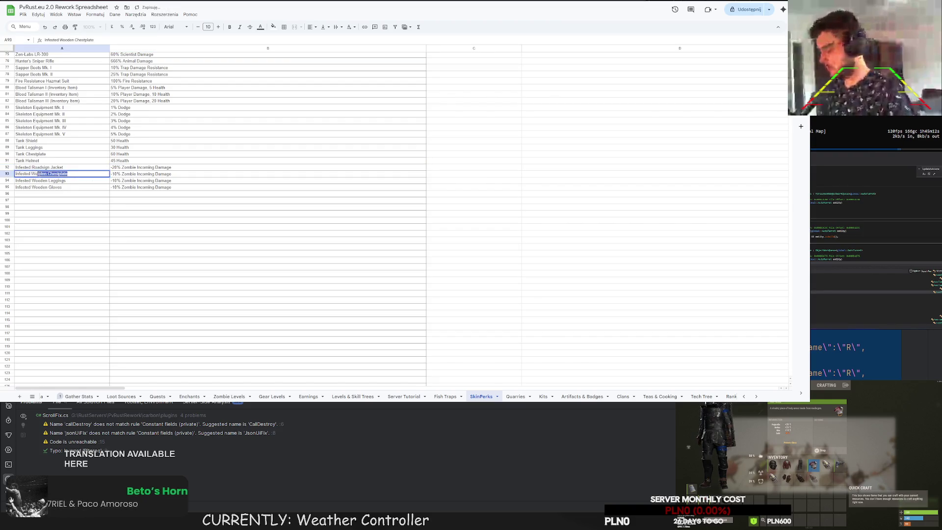
{"action": "type", "text": "Roadsig"}
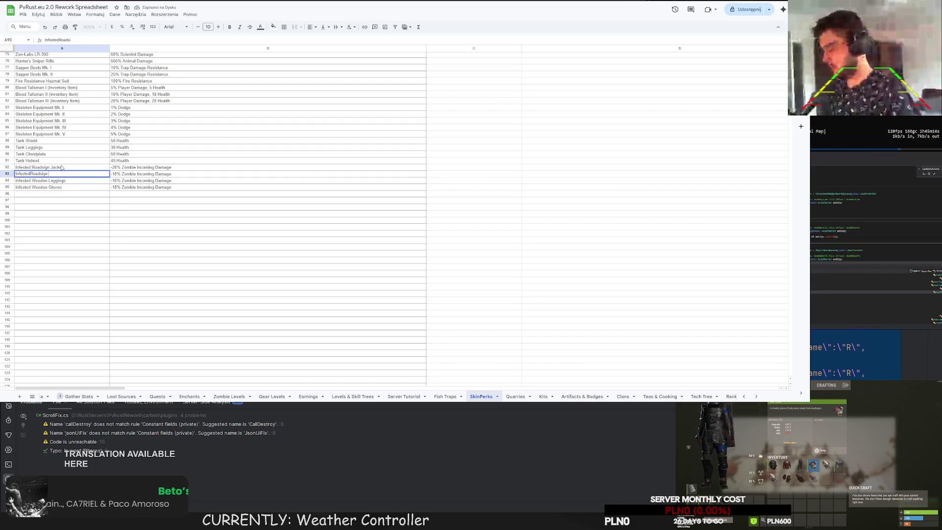
{"action": "type", "text": "Kilt"}
Rename the second row Infected Roadsign Kilt and review the Jacket and Kilt -25% values.
{"action": "key", "text": "Return"}
{"action": "double_click", "coordinate": [111, 174]}
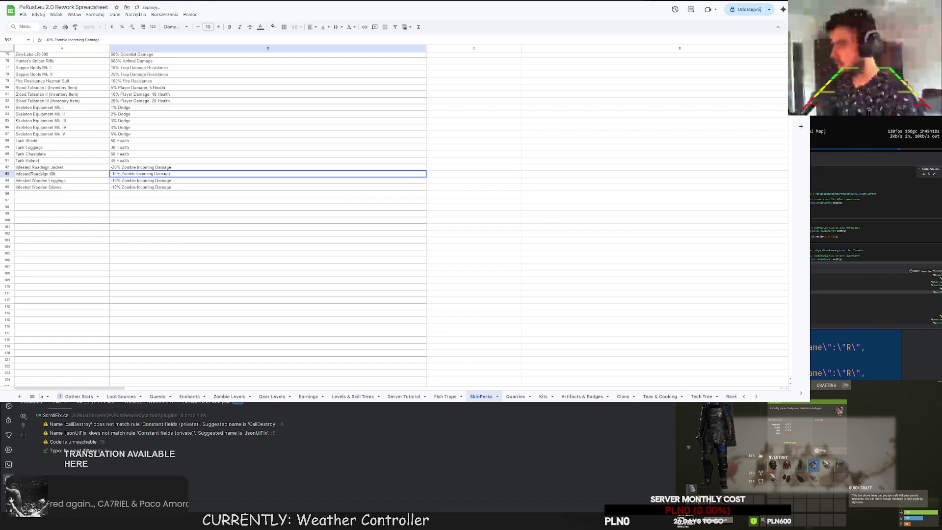
{"action": "type", "text": "2"}
{"action": "left_click", "coordinate": [102, 181]}
{"action": "double_click", "coordinate": [31, 174]}
{"action": "left_click", "coordinate": [112, 169]}
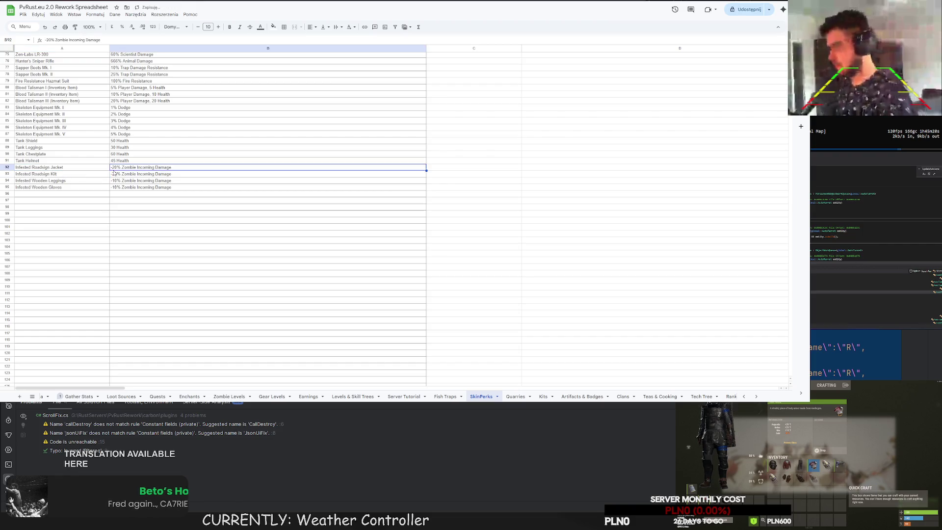
{"action": "double_click", "coordinate": [116, 168]}
{"action": "double_click", "coordinate": [116, 175]}
Mark the words Wooden Leggings in the third row's name for replacement.
{"action": "left_click", "coordinate": [44, 181]}
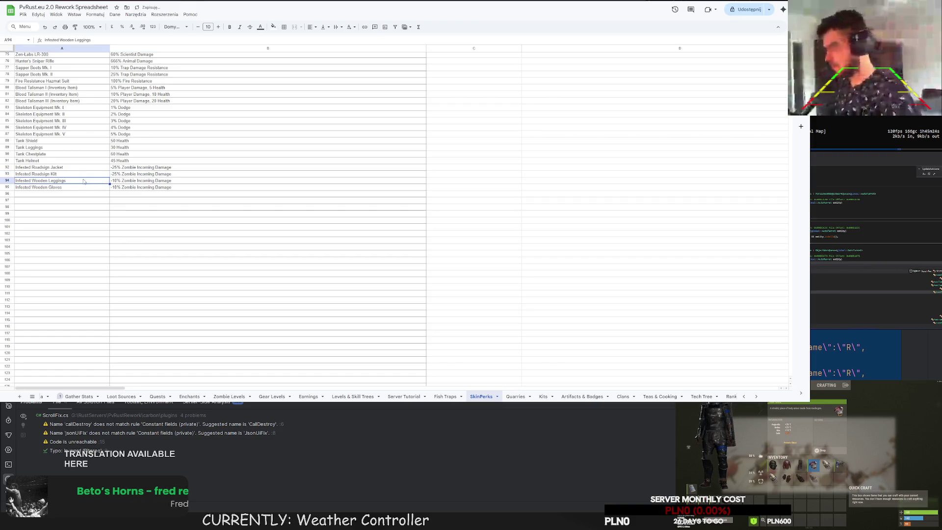
{"action": "double_click", "coordinate": [44, 180]}
{"action": "left_click_drag", "start_coordinate": [31, 180], "coordinate": [64, 180]}
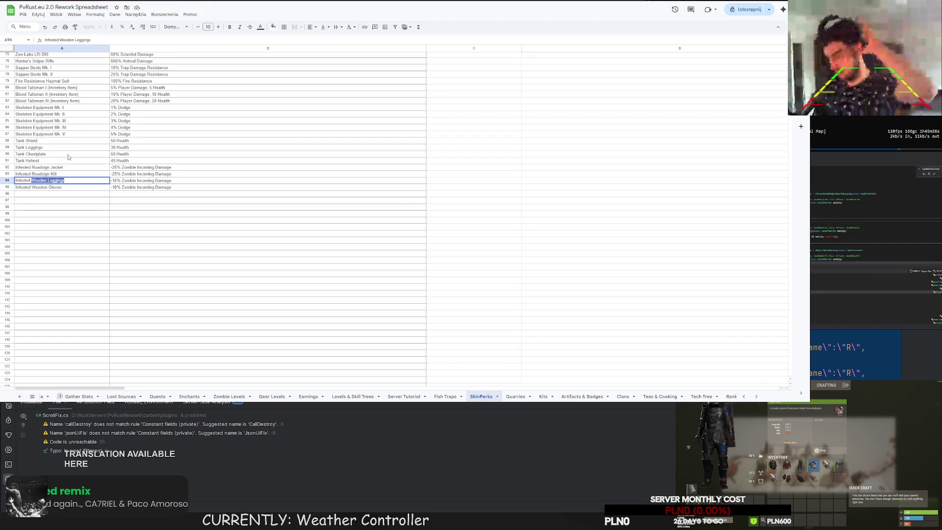
{"action": "type", "text": "Road"}
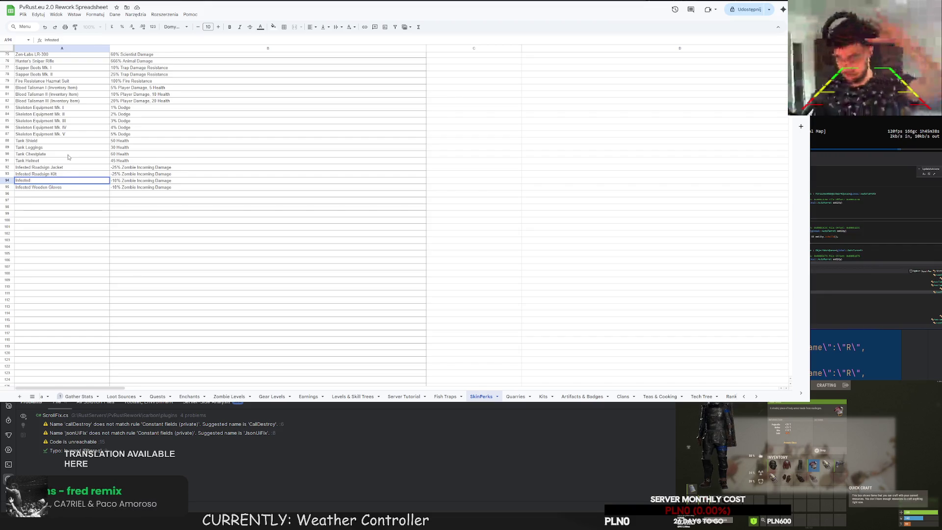
{"action": "type", "text": "sign Globes"}
Name the third row Infected Roadsign Gloves, fixing the Globes typo, with -25% damage.
{"action": "key", "text": "Return"}
{"action": "key", "text": "Up"}
{"action": "key", "text": "Return"}
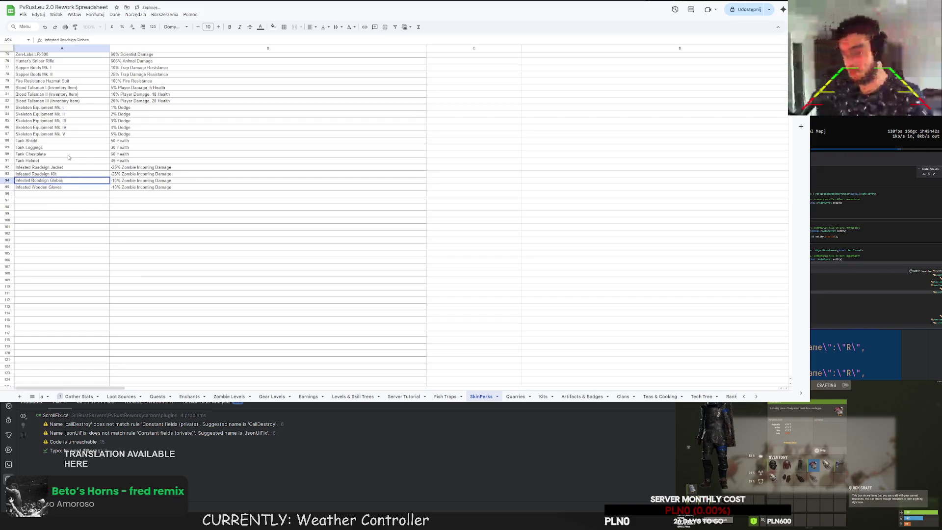
{"action": "type", "text": "v"}
{"action": "key", "text": "Return"}
{"action": "left_click", "coordinate": [116, 182]}
{"action": "key", "text": "Return"}
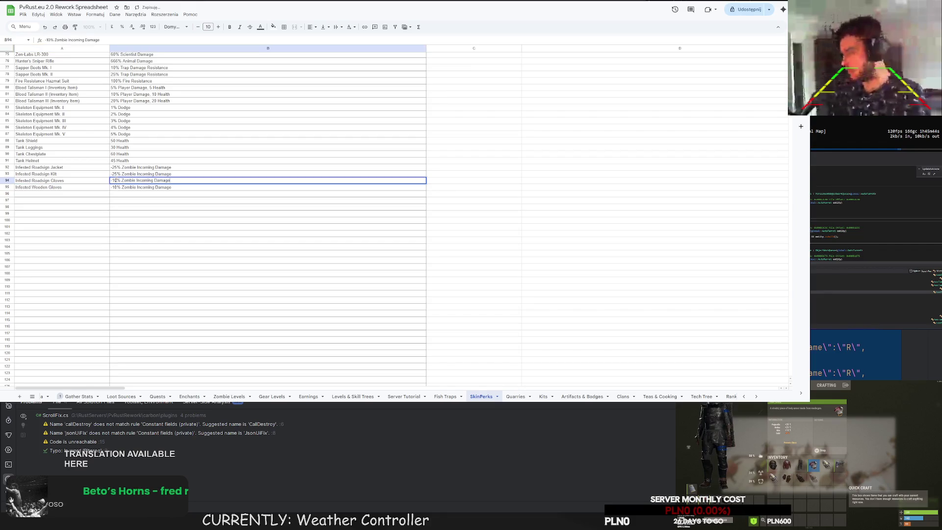
{"action": "key", "text": "Return"}
Clear the leftover Infected Wooden Gloves row in A95:B95.
{"action": "key", "text": "Left"}
{"action": "key", "text": "Delete"}
{"action": "key", "text": "Right"}
{"action": "key", "text": "Delete"}
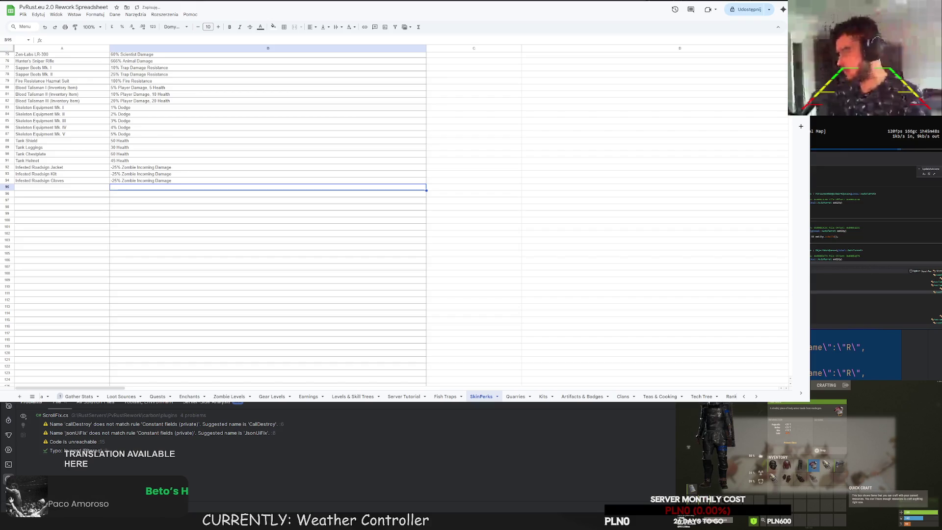